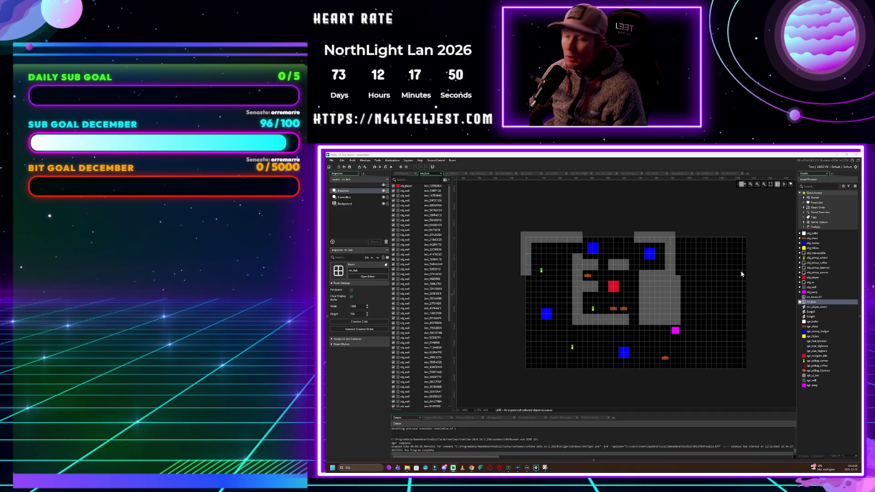
Open obj_player, browse the Add Event list without adding anything, then open its obj_enemy collision event code
double_click(815, 278)
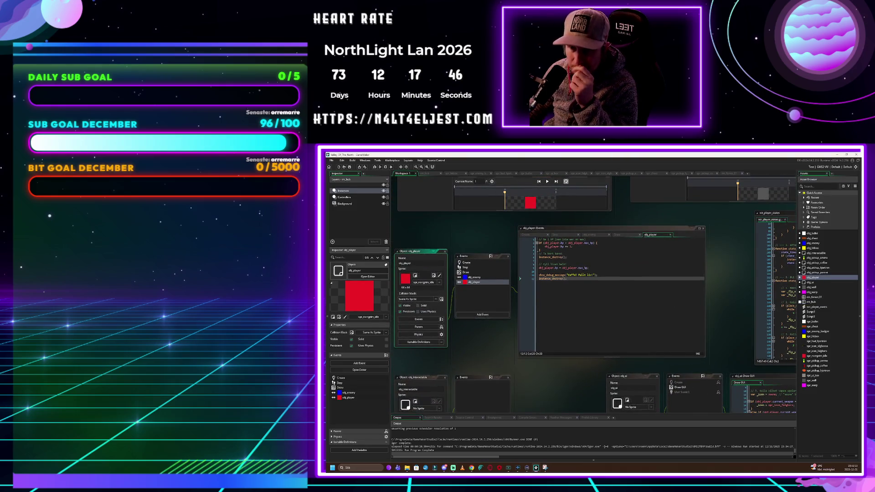
click(481, 315)
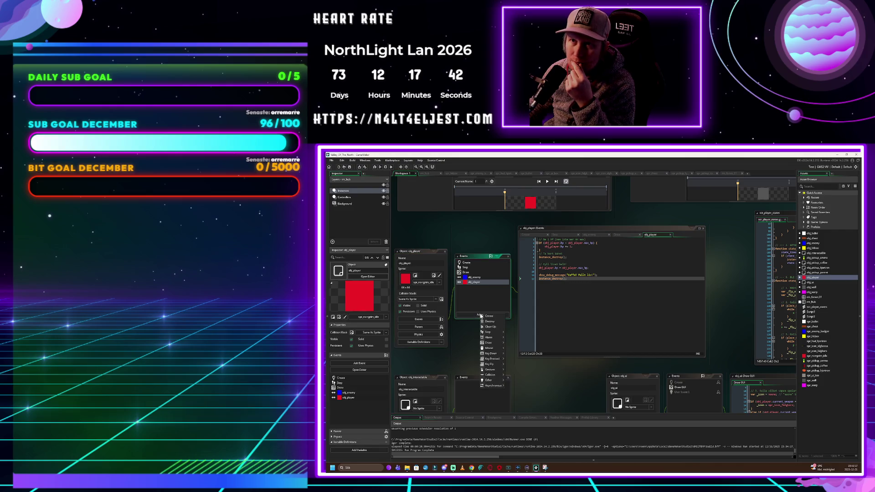
mouse_move(500, 368)
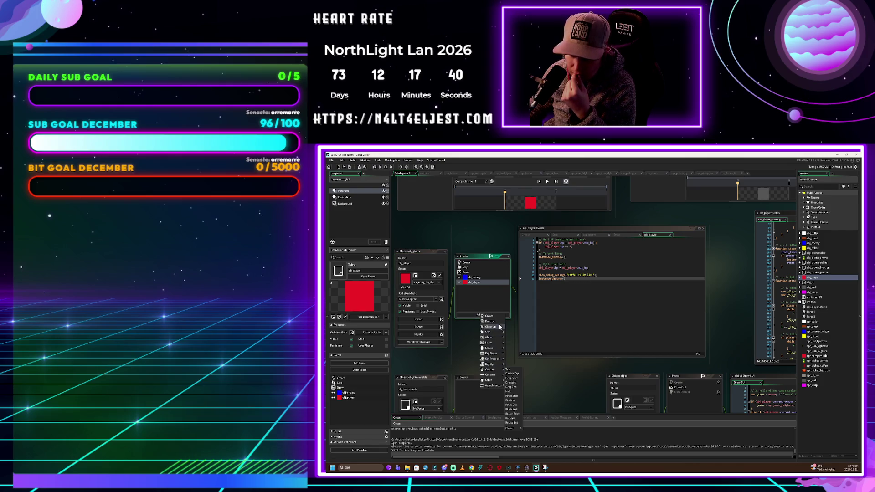
mouse_move(495, 385)
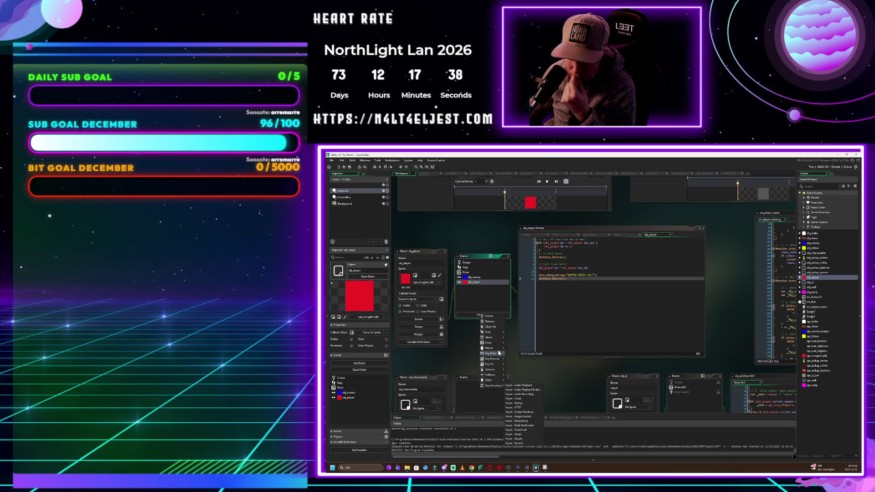
click(484, 297)
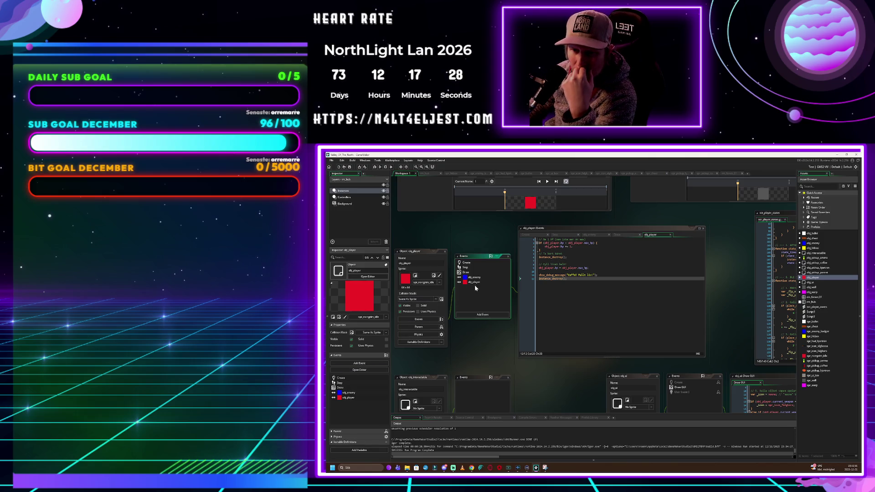
click(485, 278)
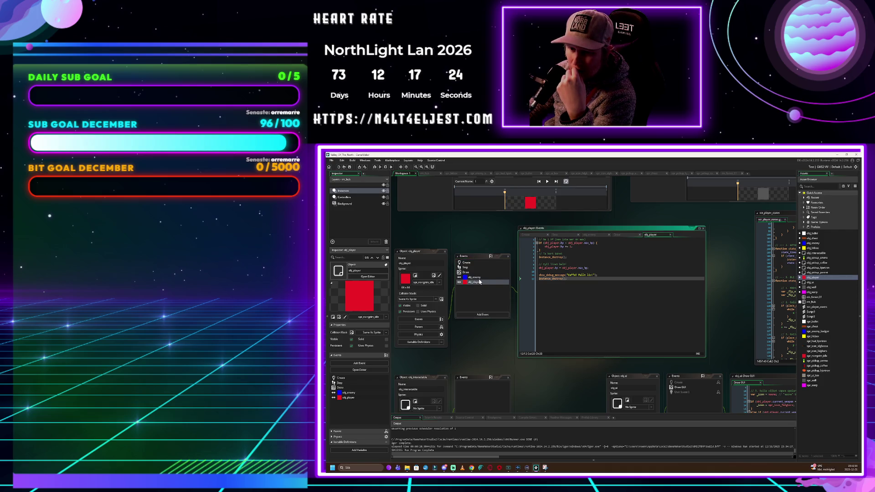
double_click(480, 279)
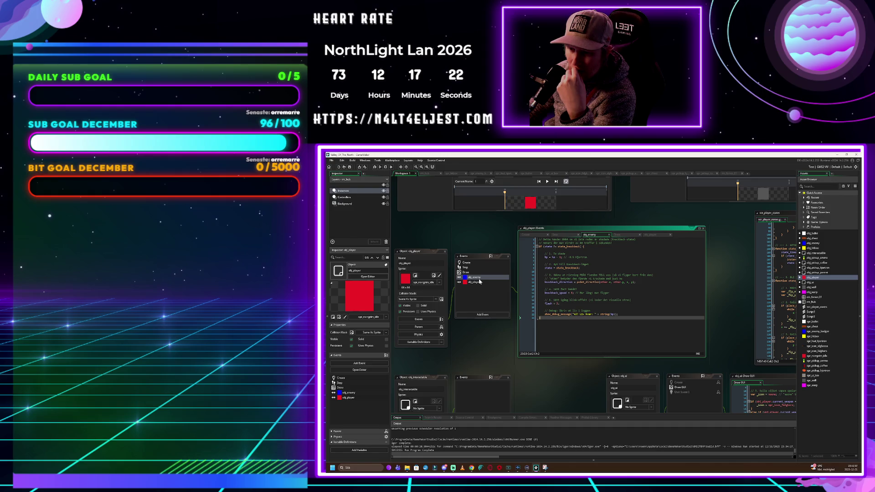
In the Create event, add a 'DYNAMITT, // 2' entry below ALGBOSSA in the weapons enum
click(535, 236)
scroll(620, 295, up, 1)
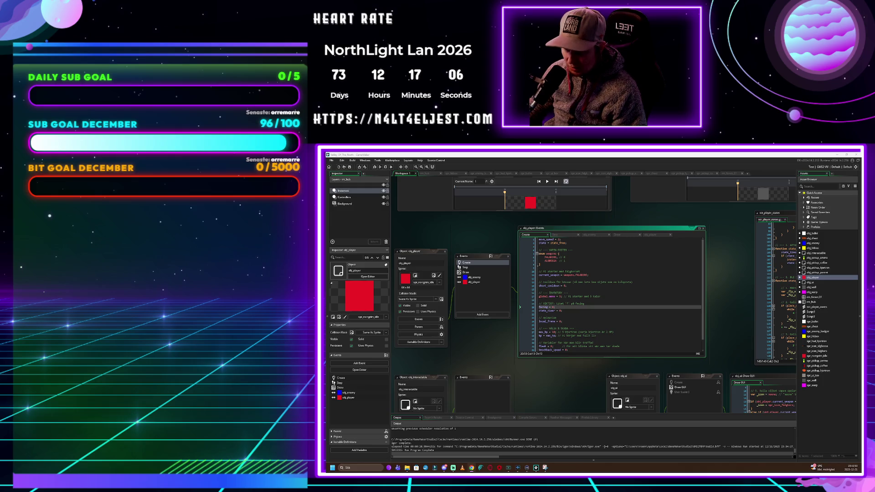
click(657, 265)
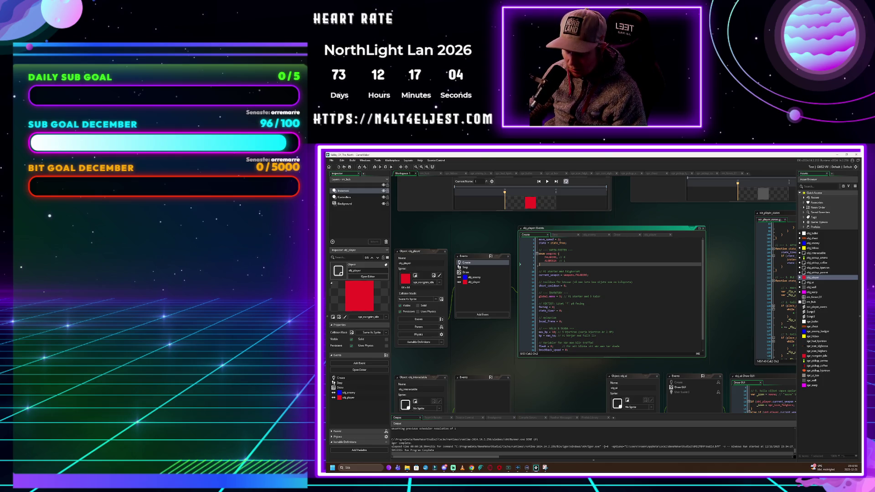
key(BackSpace)
key(BackSpace)
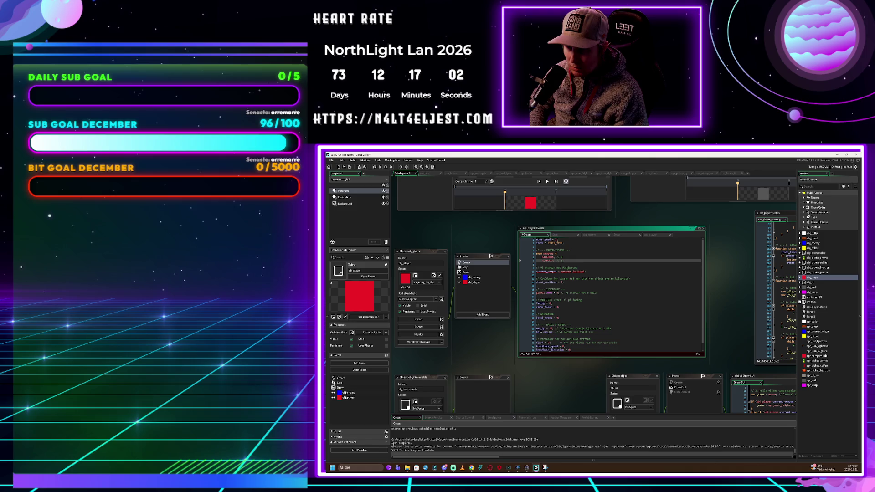
key(ctrl+z)
key(ctrl+z)
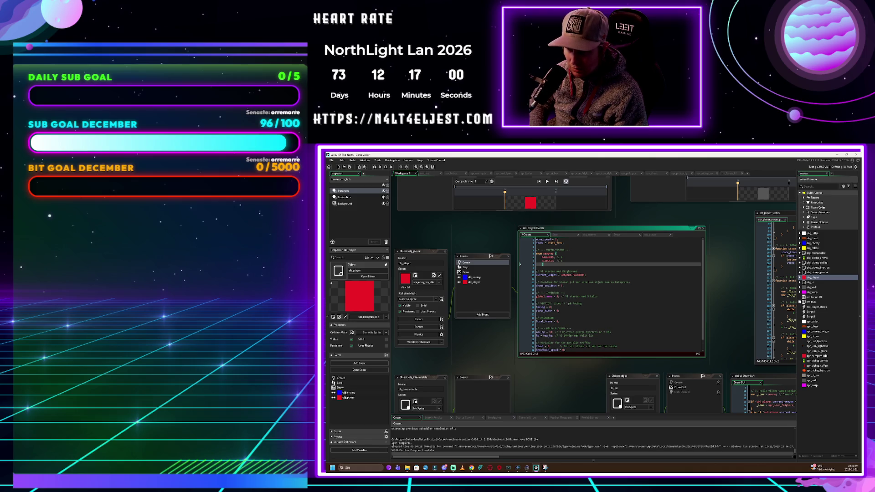
key(Return)
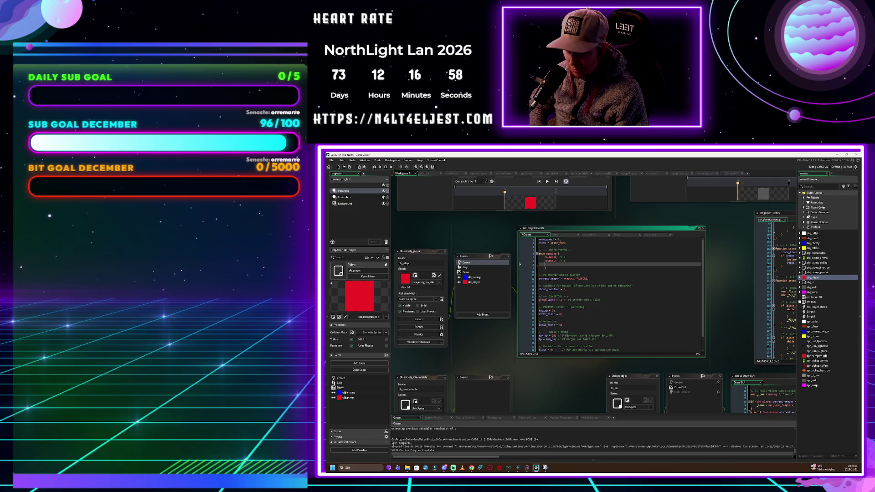
text(DYNAMITT, // 2)
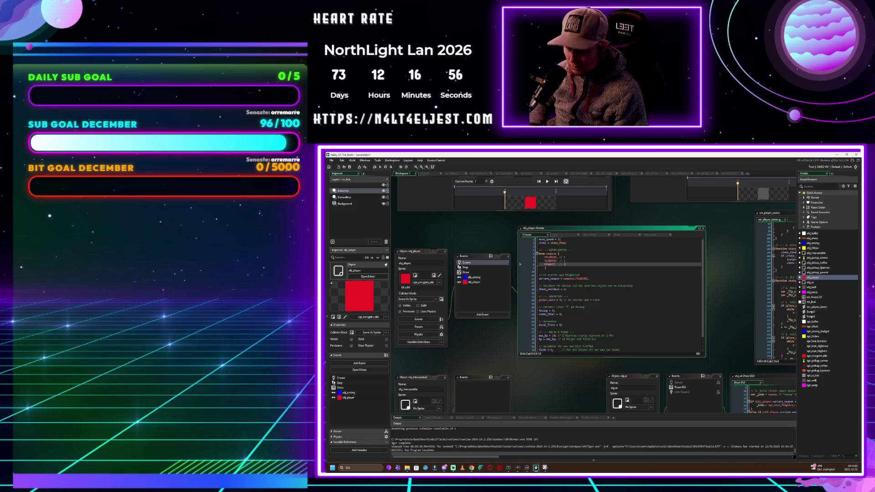
key(Return)
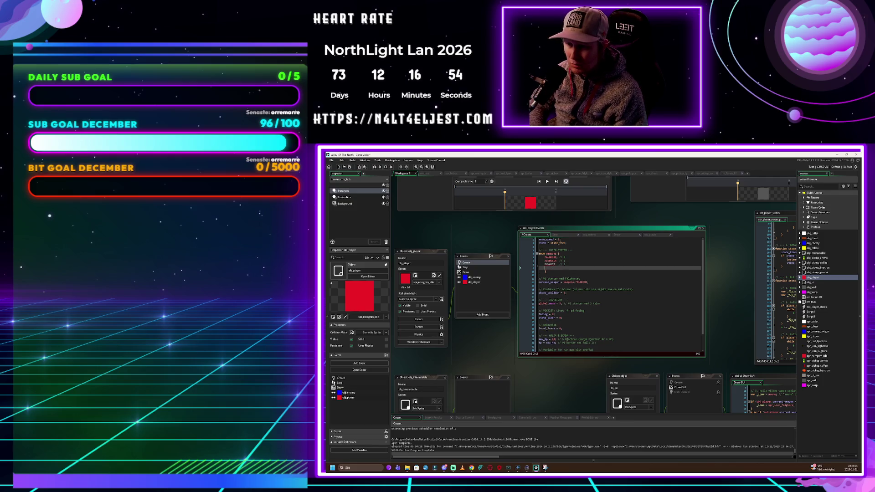
Rework the new enum entry into 'DYNAMIT, // 2' and remove the leftover comment text
click(539, 271)
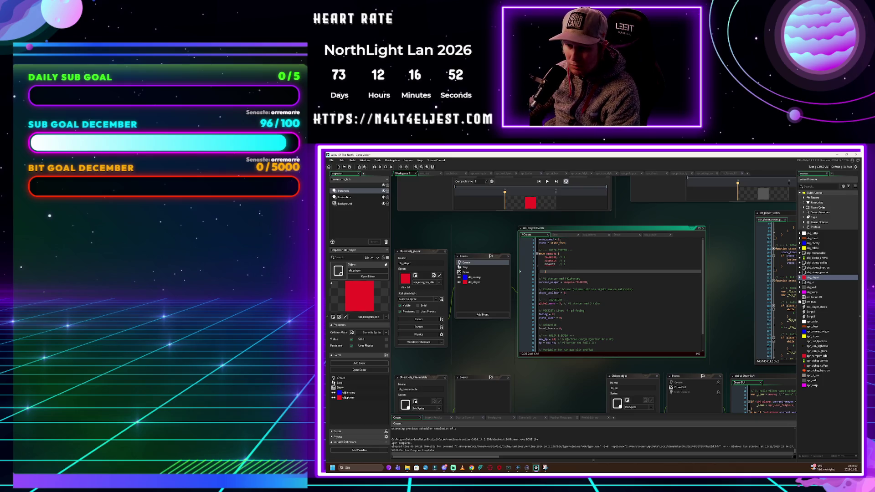
key(Up)
key(Up)
key(Up)
key(End)
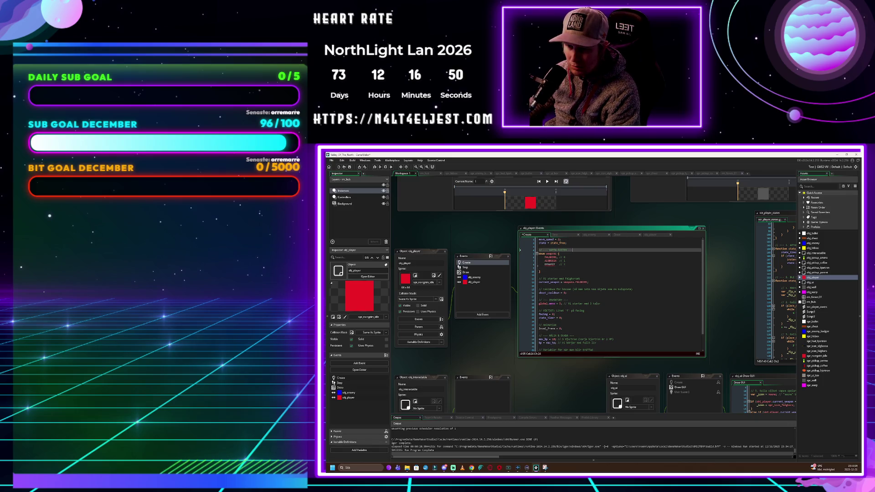
click(549, 265)
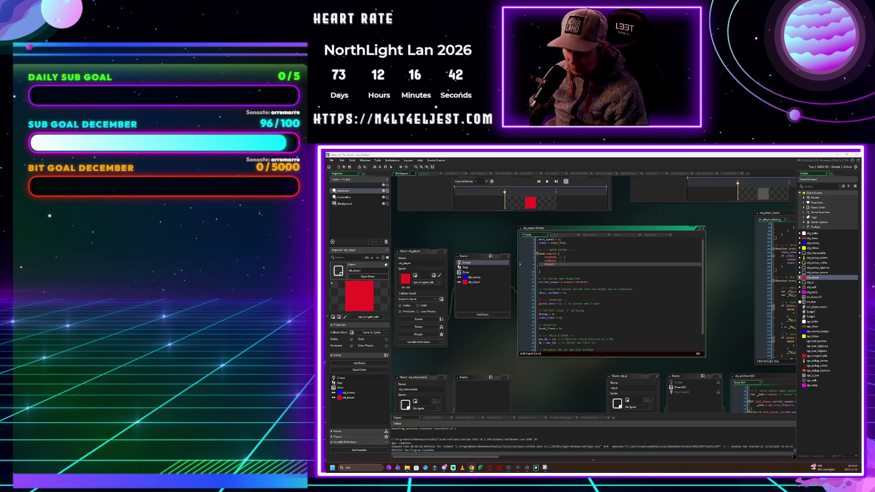
drag(540, 269, 533, 253)
key(ctrl+v)
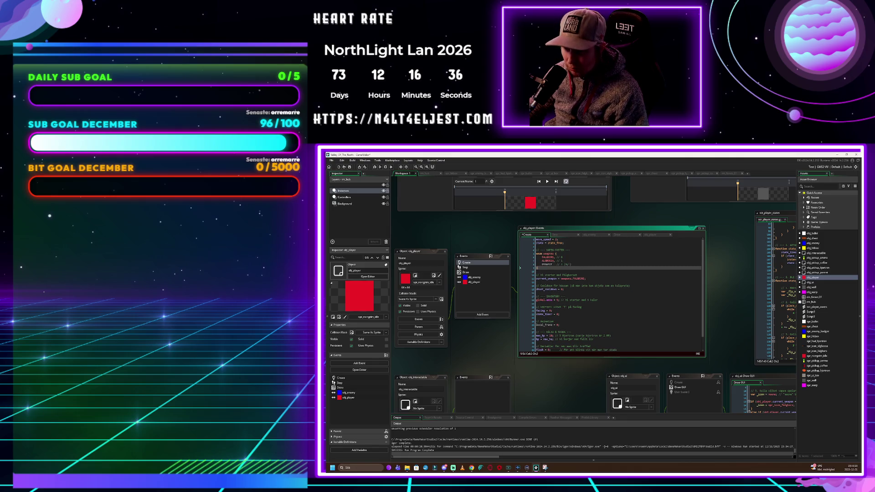
click(562, 261)
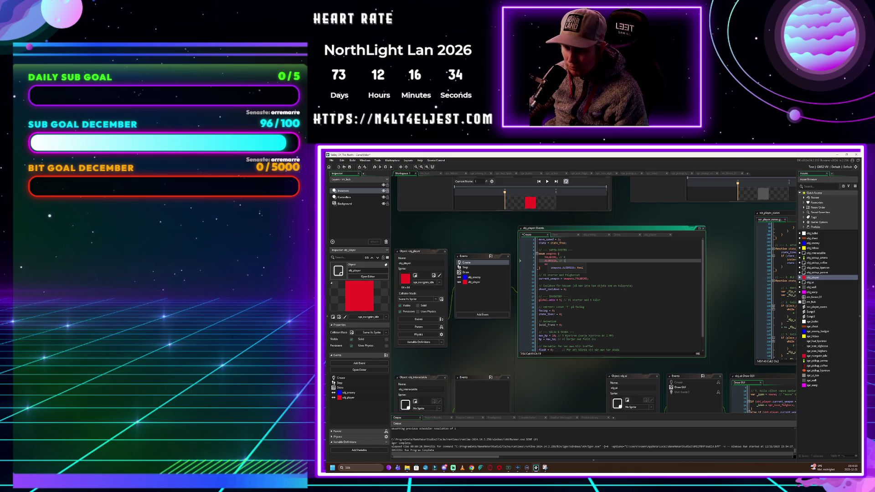
text(DYNAMIT, // 2 (Hp))
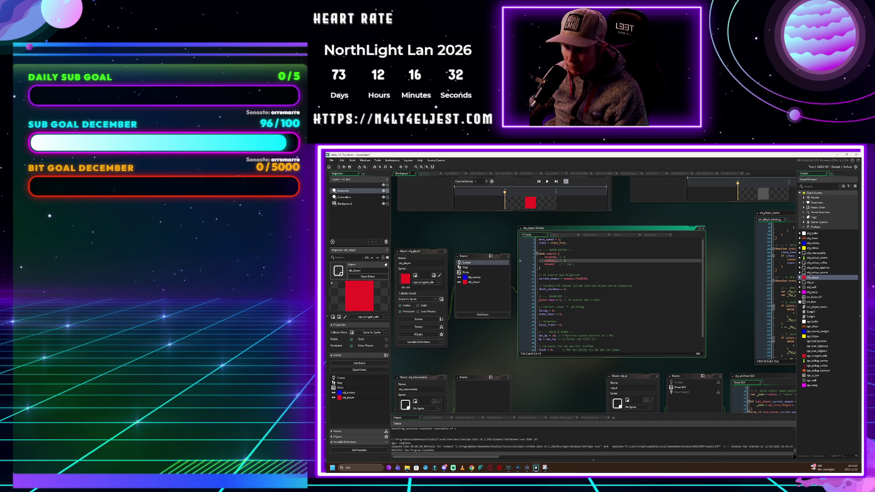
click(574, 265)
key(BackSpace)
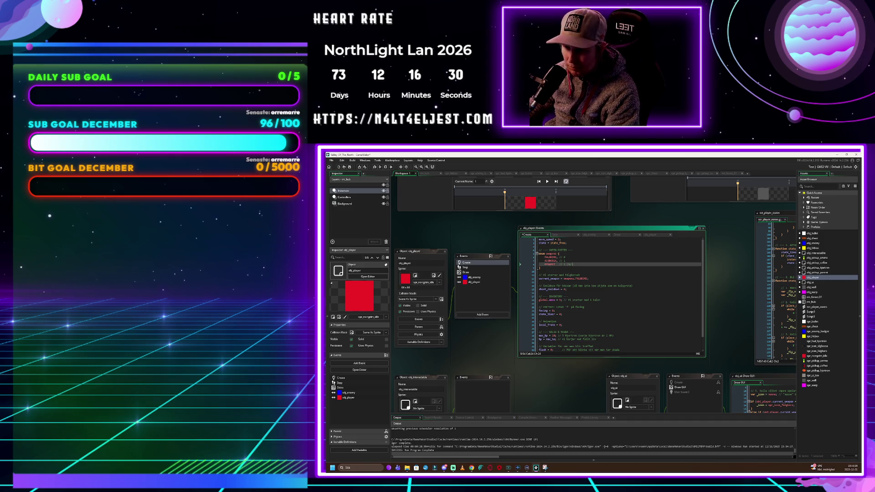
key(BackSpace)
key(BackSpace)
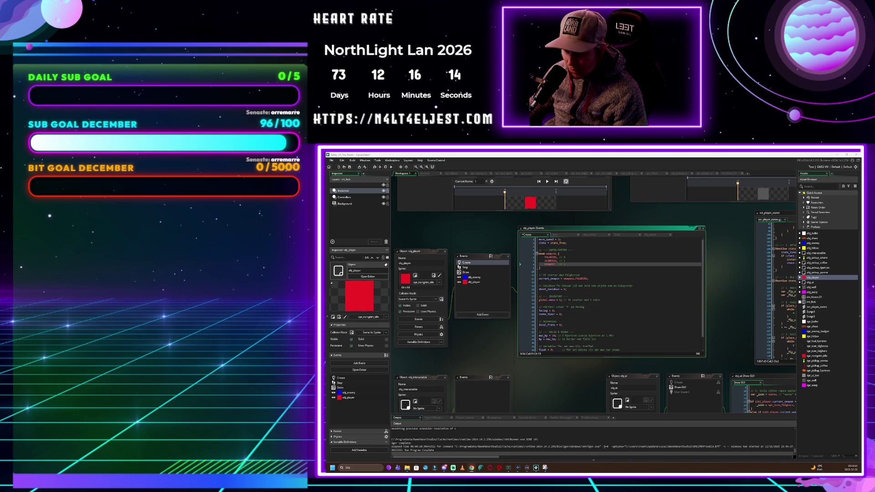
Add 'global.dynamite = 3;' on a new line below the global.ammo line
click(601, 300)
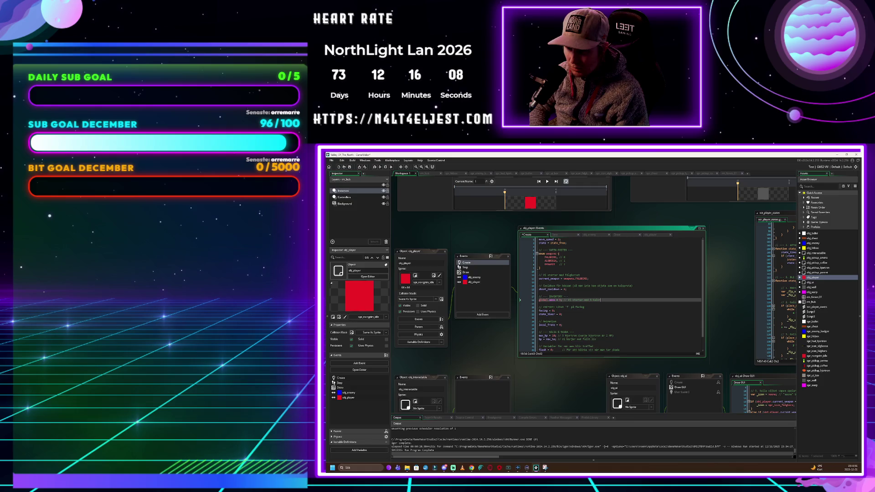
key(Return)
text(global.dynamite = 3;)
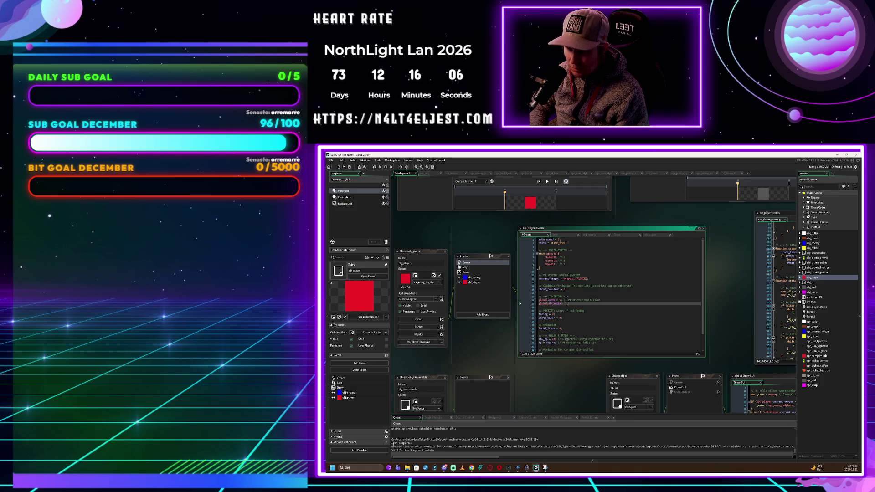
click(540, 307)
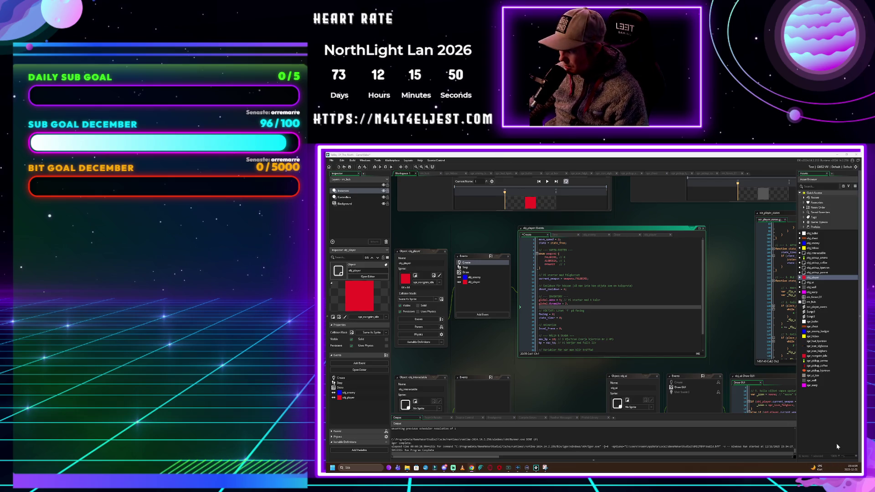
Create a new sprite in the Asset Browser, name it spr_explosion, and open it in the image editor
click(828, 416)
right_click(828, 415)
mouse_move(834, 418)
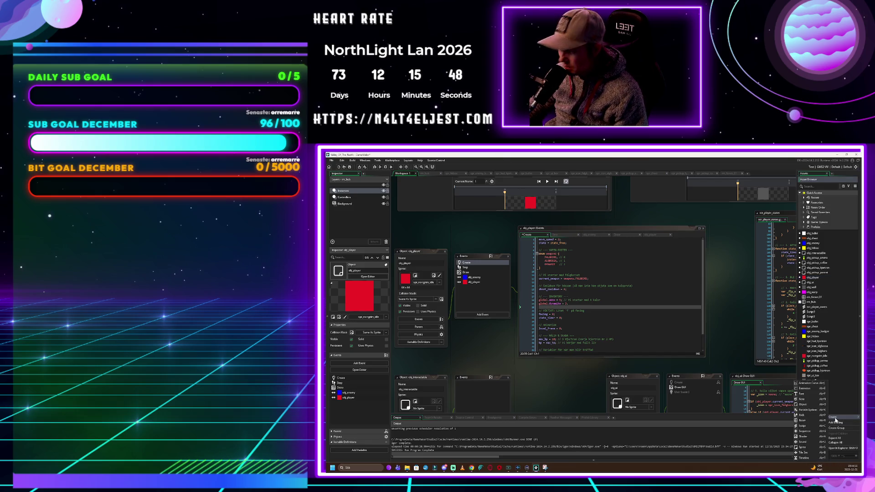
click(813, 449)
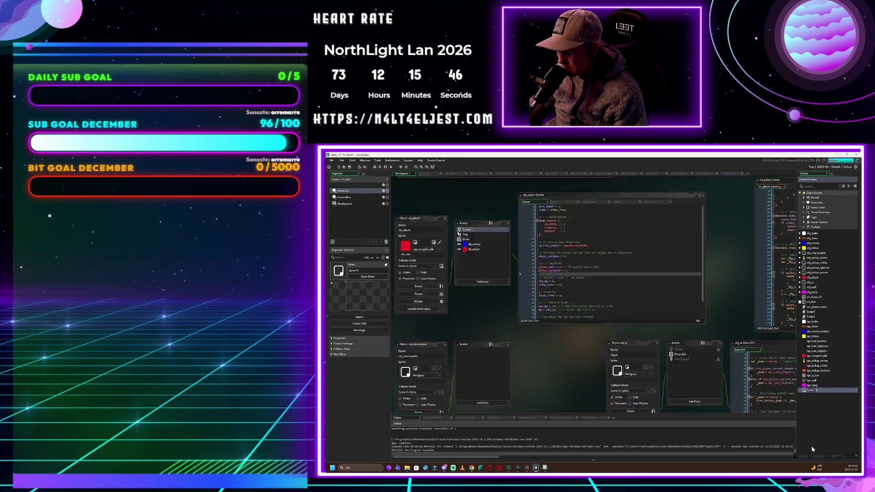
double_click(465, 239)
text(spr_explosion)
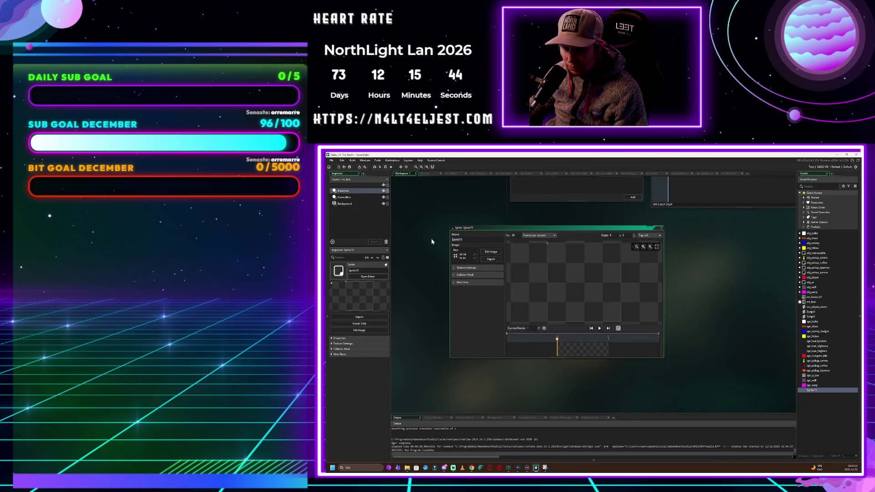
click(492, 252)
Paint a yellow X, then red vertical, horizontal and diagonal strokes across the canvas
click(750, 209)
drag(617, 234, 506, 338)
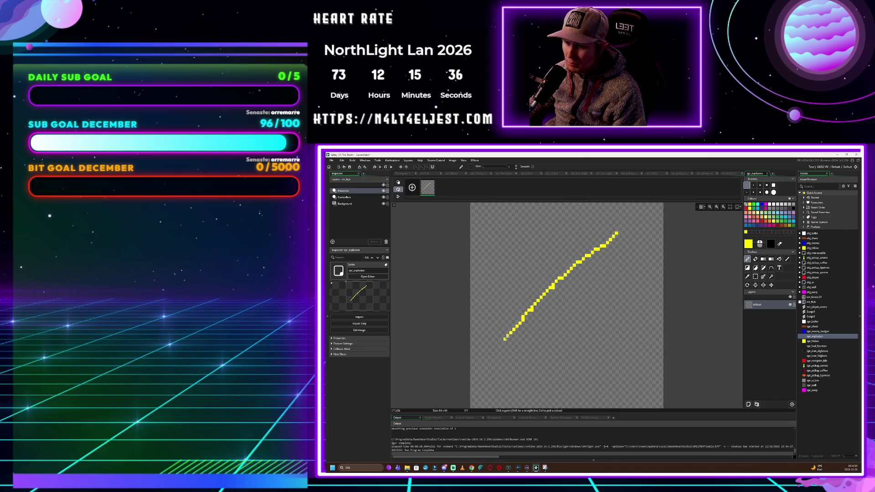
drag(508, 246, 626, 350)
click(746, 213)
drag(572, 226, 555, 338)
drag(496, 288, 633, 278)
drag(541, 229, 584, 359)
drag(544, 338, 582, 244)
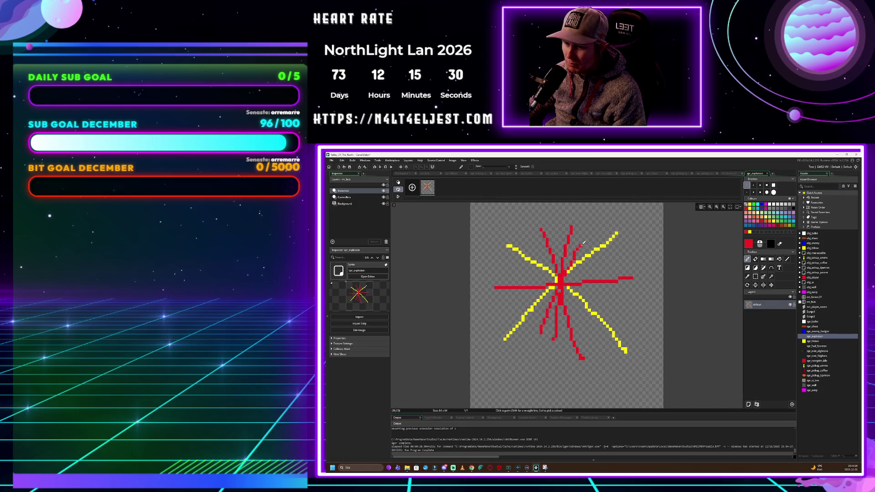
Add yellow rays fanning out from the centre, then a few red rays and a red dot
click(775, 223)
mouse_move(517, 337)
mouse_down()
mouse_move(560, 280)
mouse_move(608, 265)
mouse_up()
drag(524, 239, 563, 272)
drag(569, 280, 601, 324)
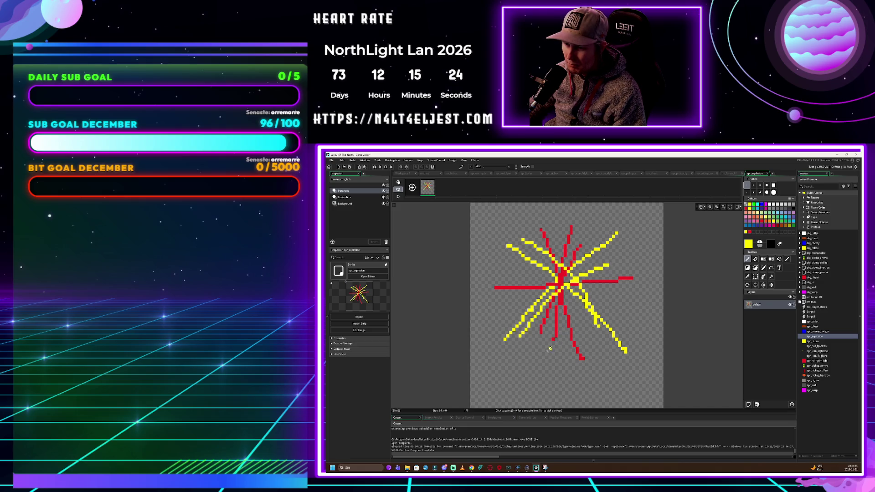
drag(575, 295, 547, 350)
drag(583, 282, 594, 258)
drag(501, 265, 549, 303)
drag(567, 306, 587, 345)
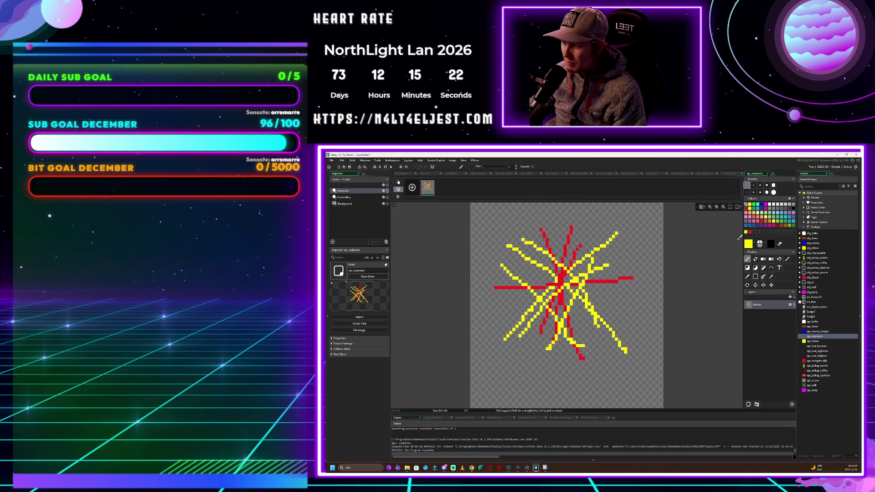
click(748, 213)
mouse_move(591, 245)
mouse_down()
mouse_move(583, 315)
mouse_move(588, 338)
mouse_move(612, 356)
mouse_up()
drag(542, 284, 501, 254)
click(625, 303)
Paint grey and black scorch strokes over the centre, then start deleting the messy frame
click(752, 224)
drag(543, 296, 537, 312)
drag(557, 275, 568, 308)
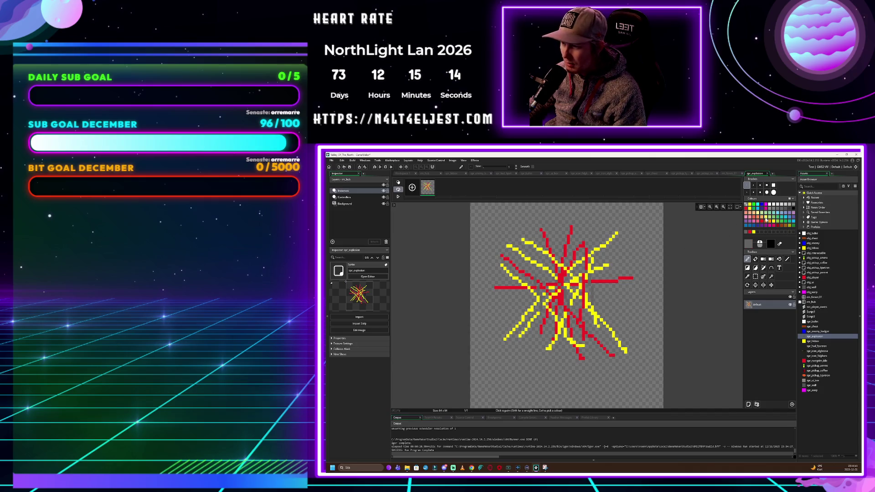
click(795, 211)
drag(525, 275, 575, 272)
mouse_move(534, 290)
mouse_down()
mouse_move(587, 292)
mouse_move(605, 323)
mouse_up()
mouse_move(588, 332)
mouse_down()
mouse_move(555, 336)
mouse_move(564, 341)
mouse_up()
mouse_move(570, 283)
mouse_down()
mouse_move(544, 330)
mouse_move(598, 321)
mouse_move(588, 296)
mouse_up()
drag(537, 282, 557, 314)
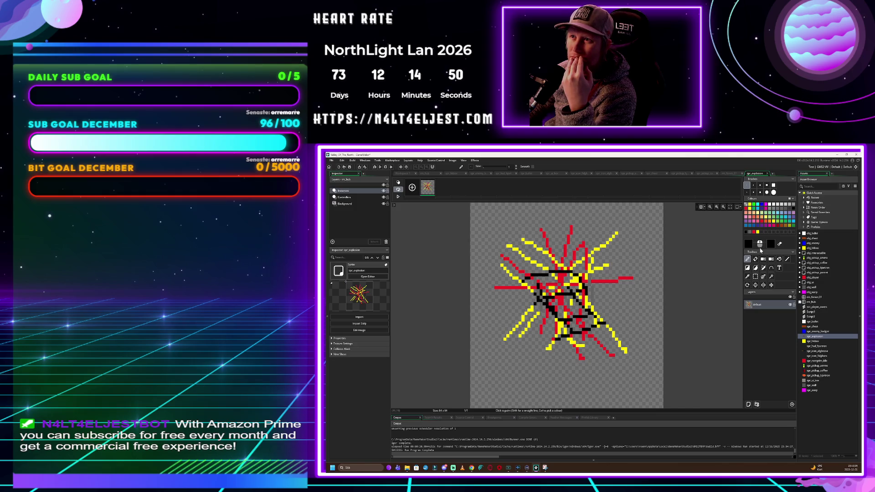
click(434, 182)
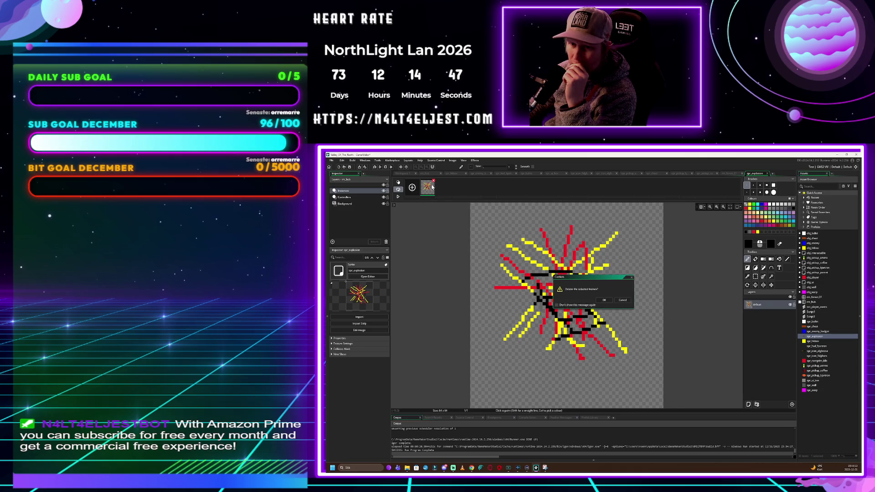
Confirm deleting the old frame and redraw a small yellow-and-red burst at the sprite's centre
click(606, 301)
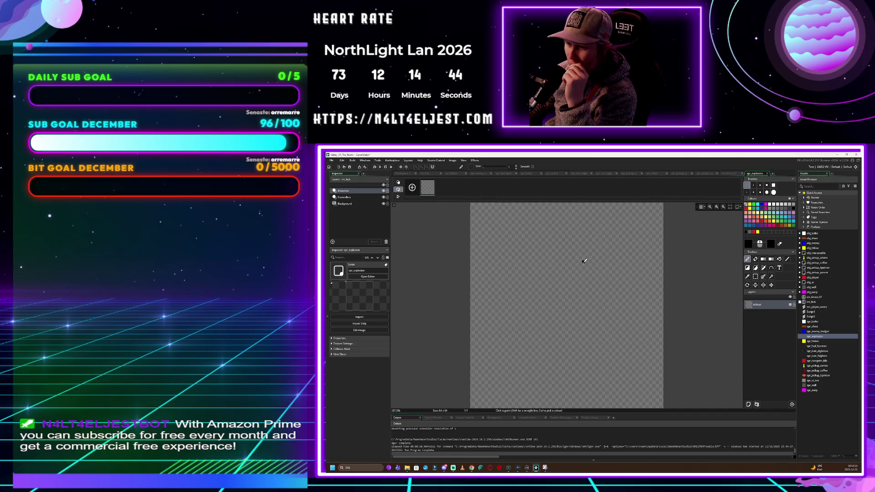
key(e)
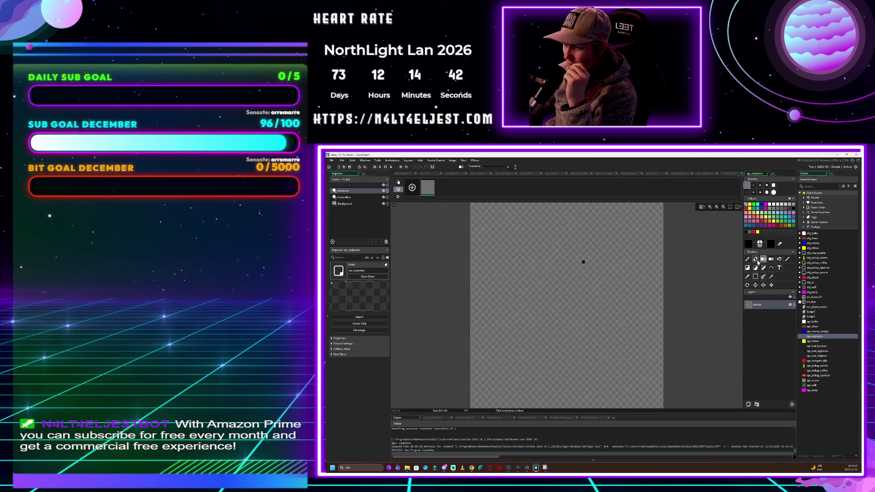
click(748, 259)
click(756, 233)
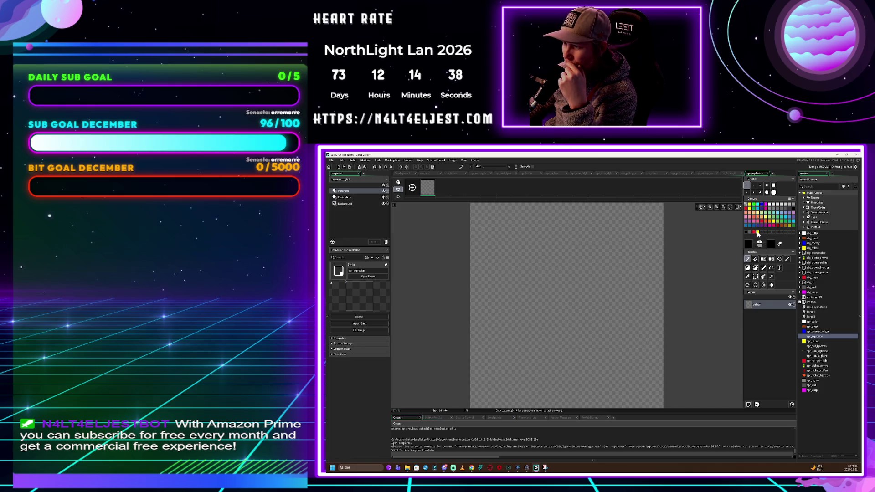
mouse_move(558, 274)
mouse_down()
mouse_move(567, 305)
mouse_move(539, 291)
mouse_move(592, 288)
mouse_move(568, 286)
mouse_move(574, 281)
mouse_move(576, 299)
mouse_up()
click(752, 232)
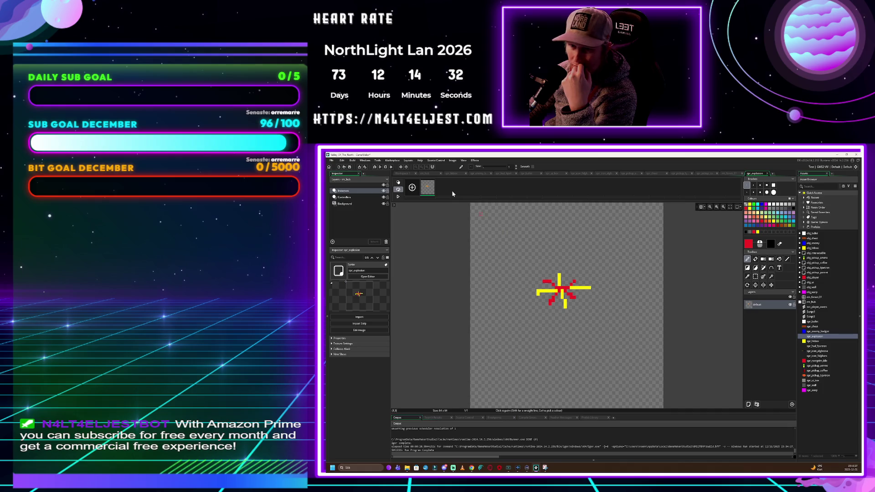
right_click(431, 191)
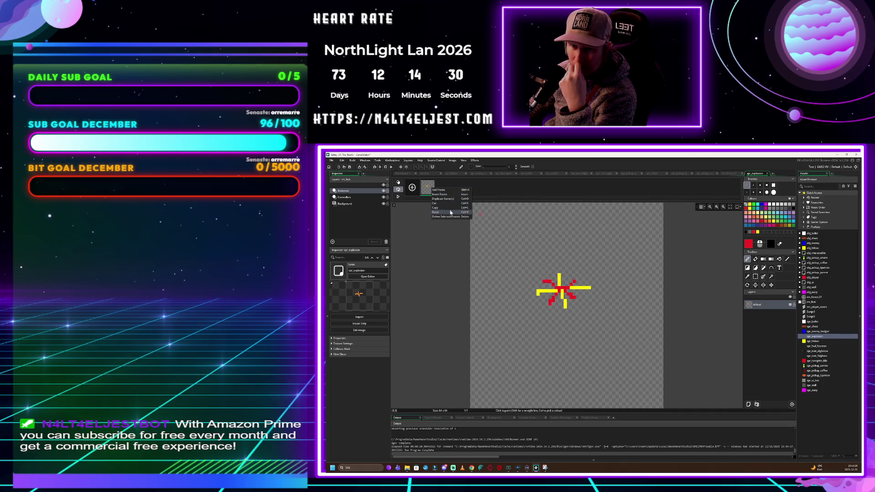
Copy the small burst into a second frame and enlarge it with longer red and yellow rays
click(450, 210)
right_click(446, 186)
click(456, 211)
click(445, 191)
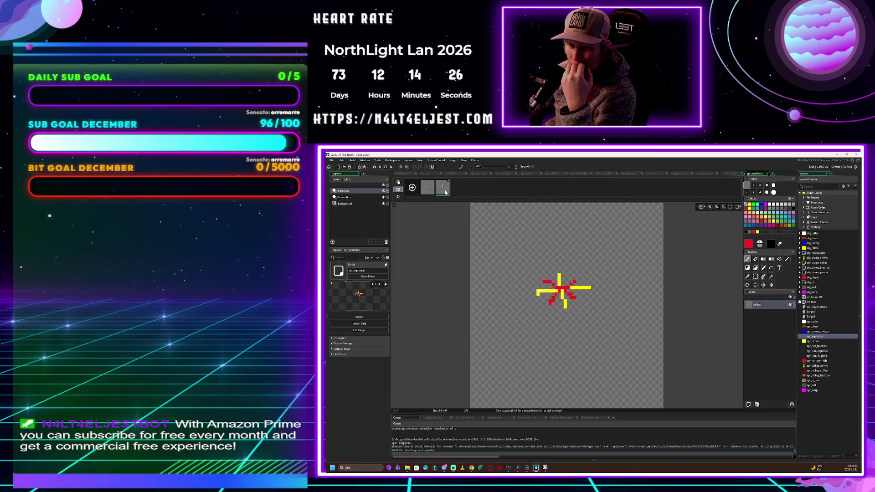
click(631, 268)
drag(575, 281, 610, 251)
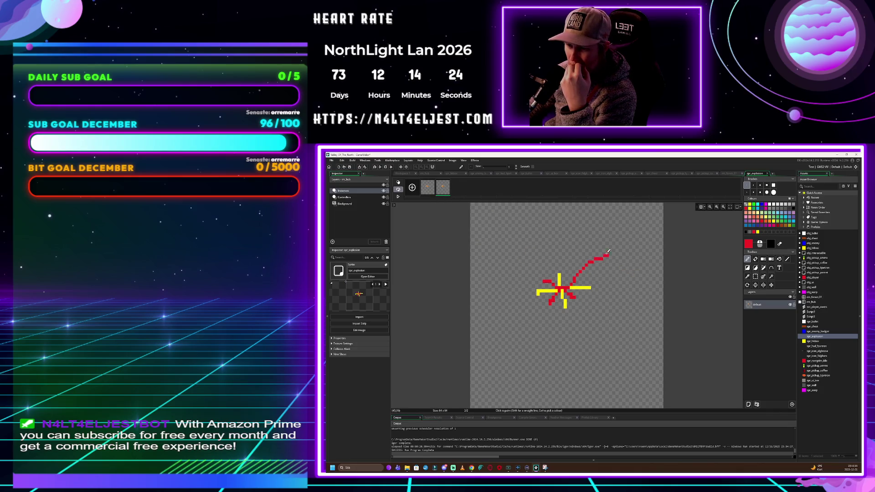
drag(547, 280, 531, 261)
mouse_move(572, 292)
mouse_down()
mouse_move(592, 312)
mouse_move(537, 318)
mouse_up()
click(757, 233)
drag(559, 274, 557, 259)
mouse_move(542, 294)
mouse_down()
mouse_move(519, 294)
mouse_move(576, 332)
mouse_up()
drag(584, 288, 611, 286)
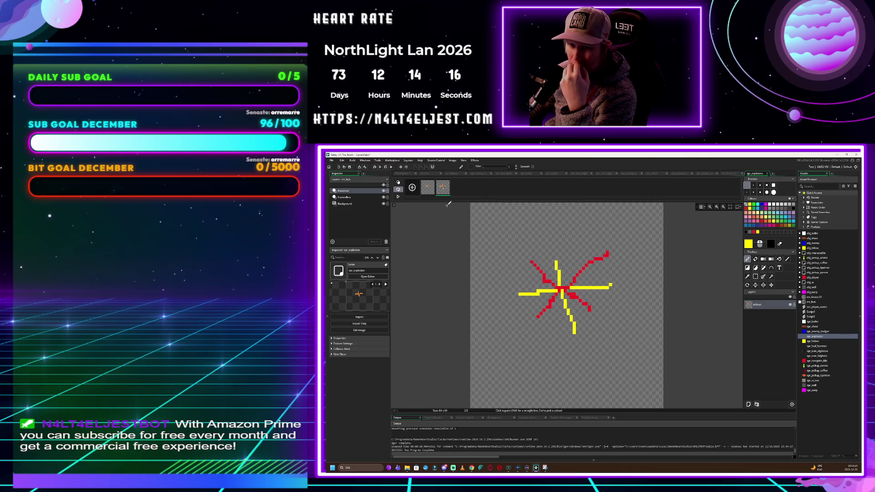
Paste a third frame and lengthen its yellow rays upward, left, right and down
right_click(444, 191)
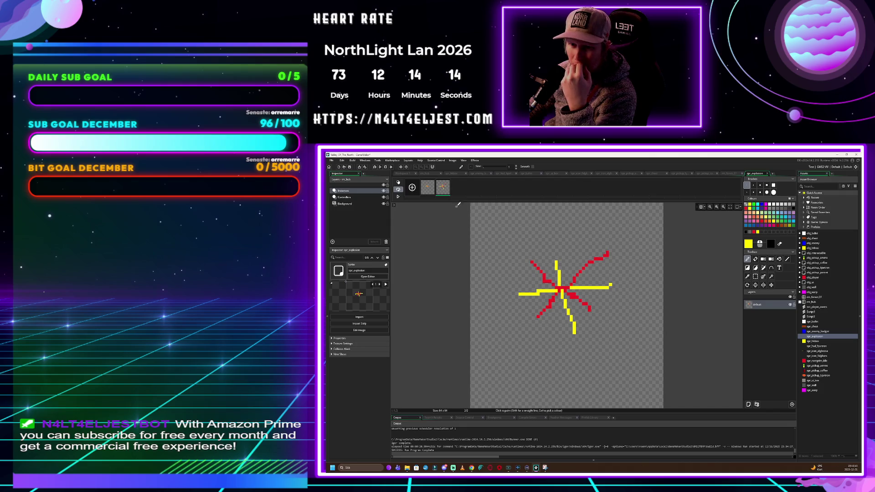
right_click(465, 190)
click(469, 212)
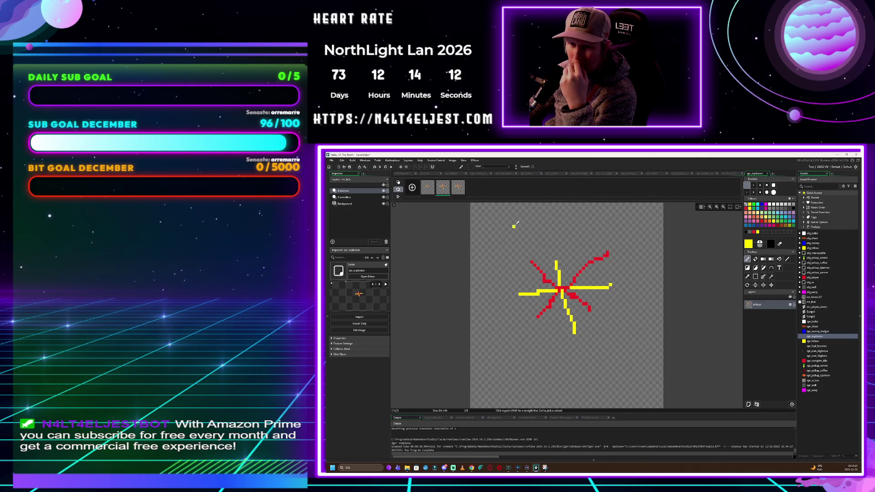
click(459, 187)
drag(555, 262, 555, 223)
drag(524, 294, 507, 294)
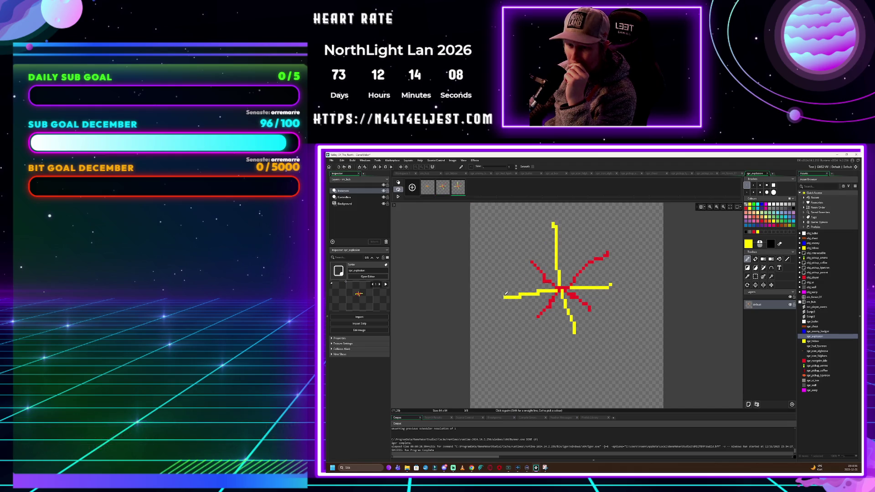
drag(609, 284, 641, 286)
drag(575, 330, 581, 350)
Extend the third frame's red rays in every direction and add more yellow rays around the burst
click(754, 232)
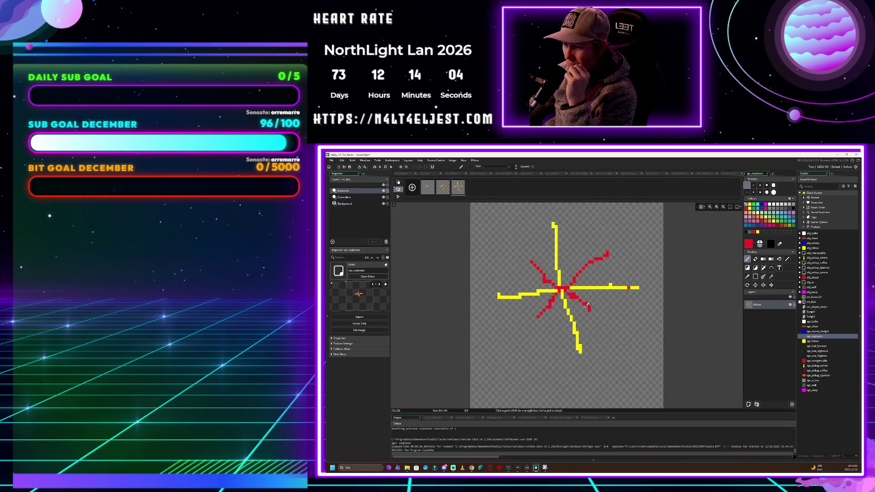
drag(544, 314, 512, 337)
drag(591, 312, 627, 347)
drag(610, 258, 639, 225)
drag(531, 263, 511, 237)
mouse_move(565, 312)
mouse_down()
mouse_move(561, 292)
mouse_move(552, 333)
mouse_move(581, 308)
mouse_move(595, 321)
mouse_up()
drag(583, 292, 597, 291)
mouse_move(569, 276)
mouse_down()
mouse_move(570, 233)
mouse_move(498, 285)
mouse_up()
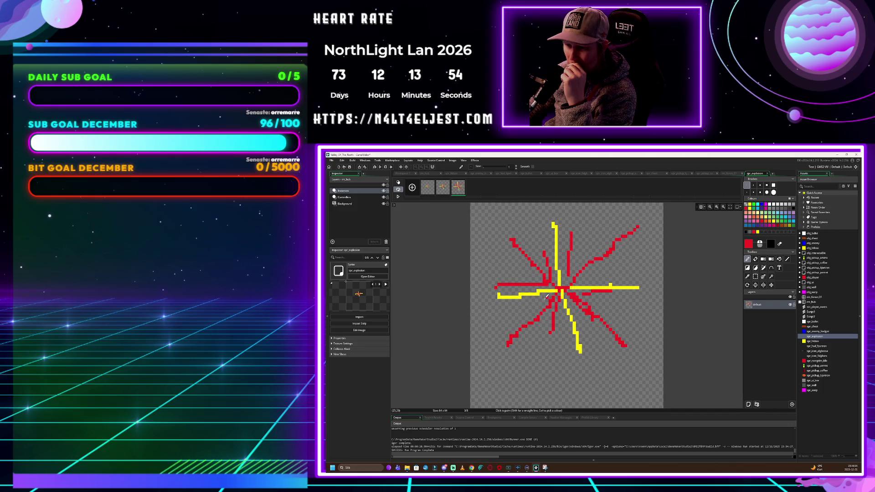
drag(581, 284, 618, 272)
click(758, 232)
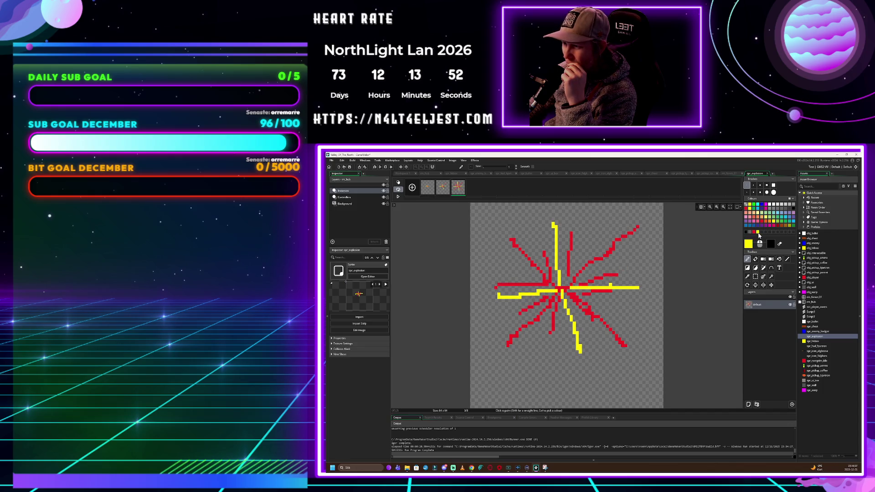
mouse_move(565, 278)
mouse_down()
mouse_move(594, 250)
mouse_move(576, 300)
mouse_move(632, 304)
mouse_up()
mouse_move(550, 300)
mouse_down()
mouse_move(537, 331)
mouse_move(562, 337)
mouse_up()
drag(553, 285, 495, 258)
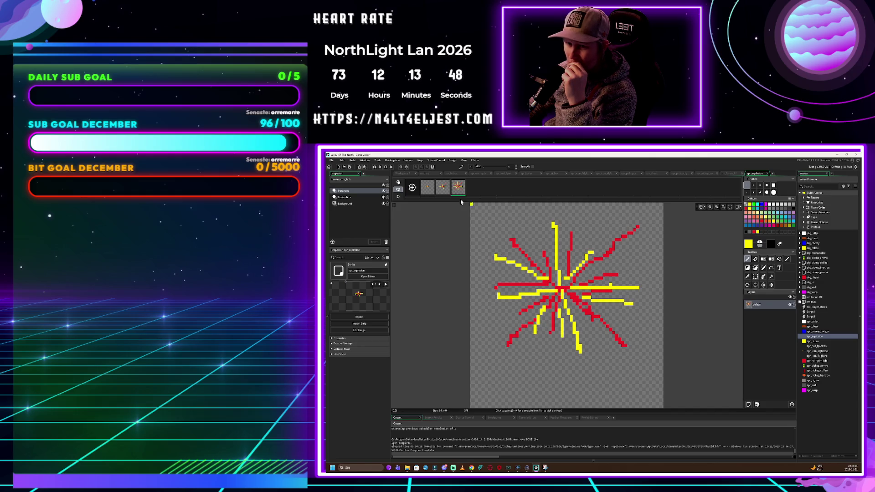
click(430, 189)
Paste a burst copy as a fourth frame and reorder so the largest burst comes last
right_click(429, 189)
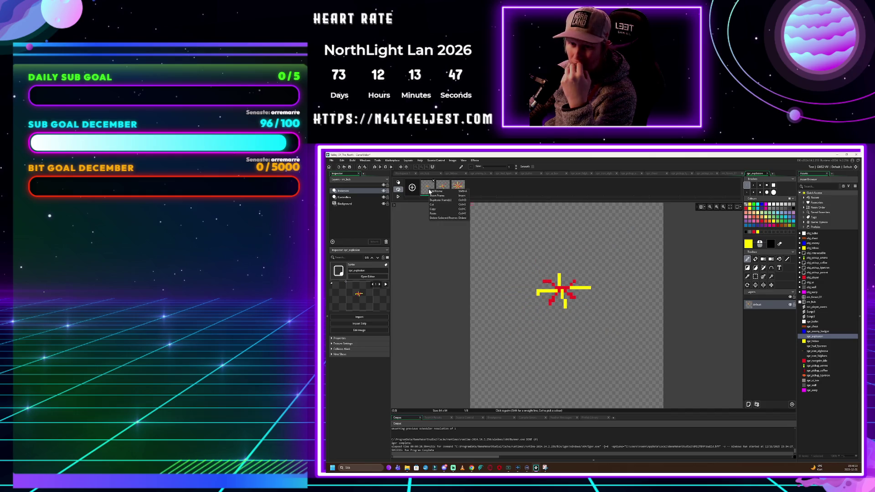
click(444, 211)
right_click(479, 188)
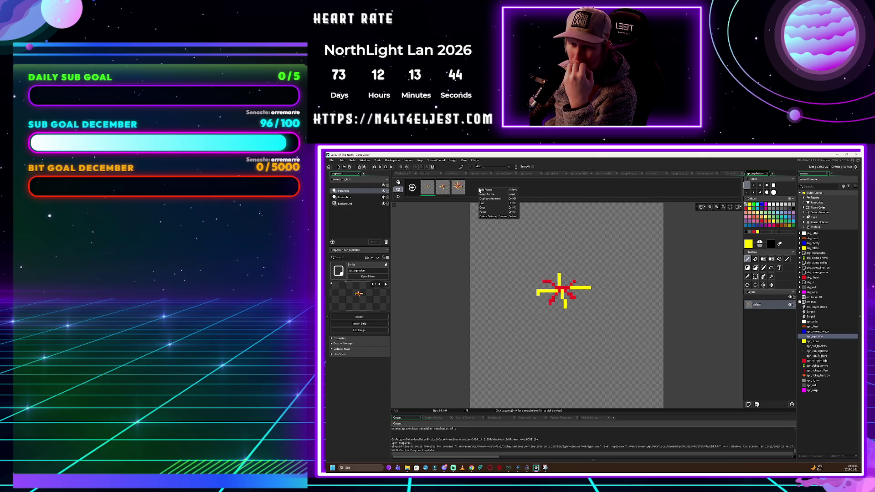
click(443, 187)
right_click(443, 190)
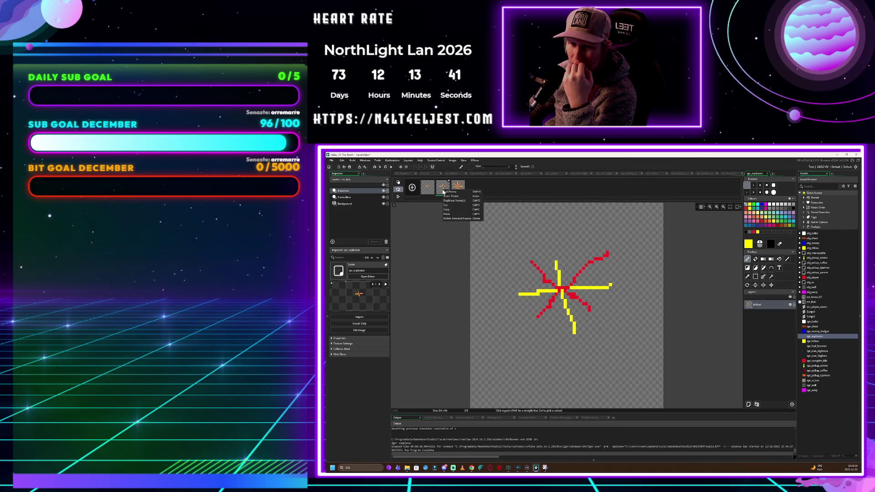
click(455, 211)
right_click(475, 193)
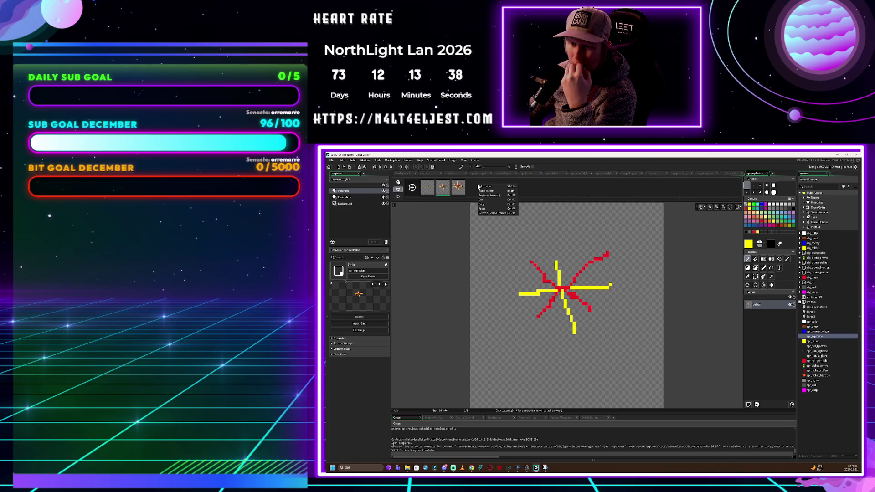
click(491, 207)
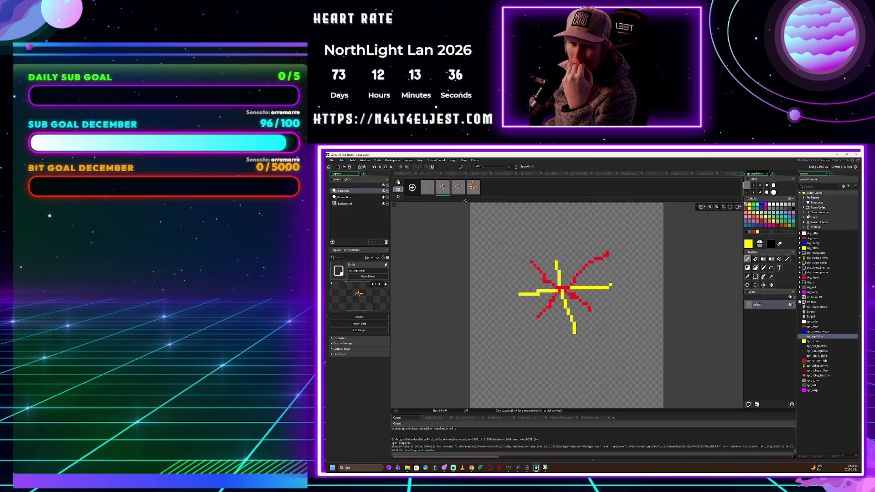
mouse_move(460, 192)
mouse_down()
mouse_move(487, 194)
mouse_move(480, 197)
mouse_up()
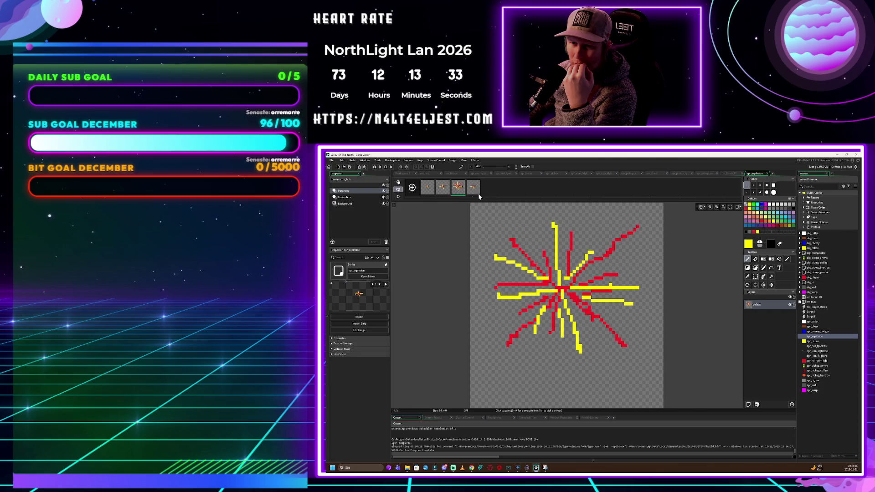
Paste a copy of the first burst as a fifth frame, undo a stray pixel, and close the editor
click(429, 189)
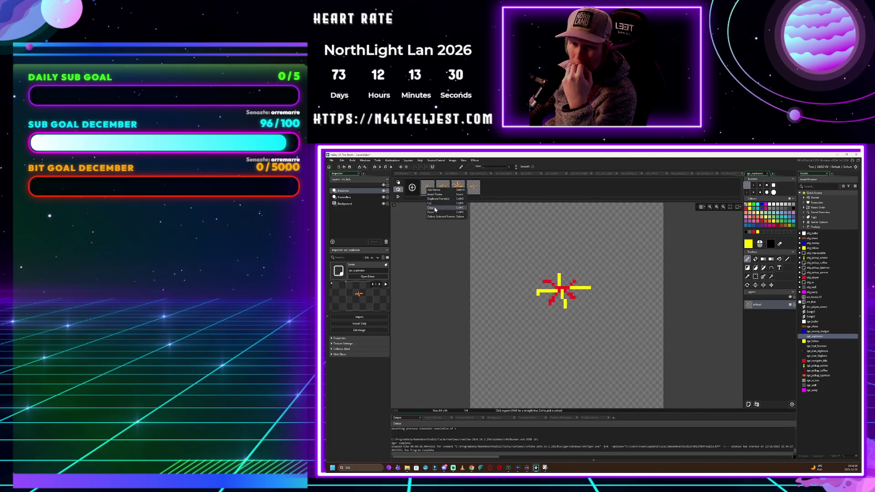
right_click(492, 188)
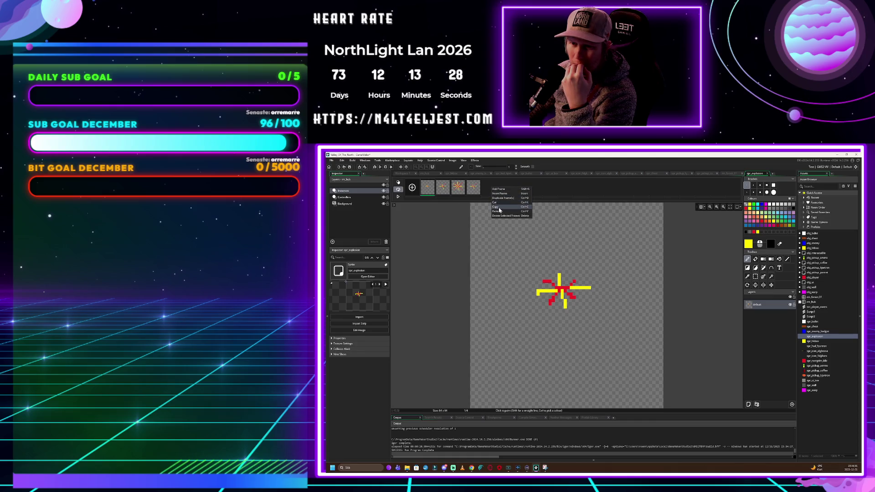
click(500, 207)
right_click(431, 188)
click(442, 212)
right_click(500, 186)
click(508, 211)
mouse_move(448, 192)
mouse_down()
mouse_move(509, 189)
mouse_move(484, 188)
mouse_move(500, 189)
mouse_up()
click(487, 214)
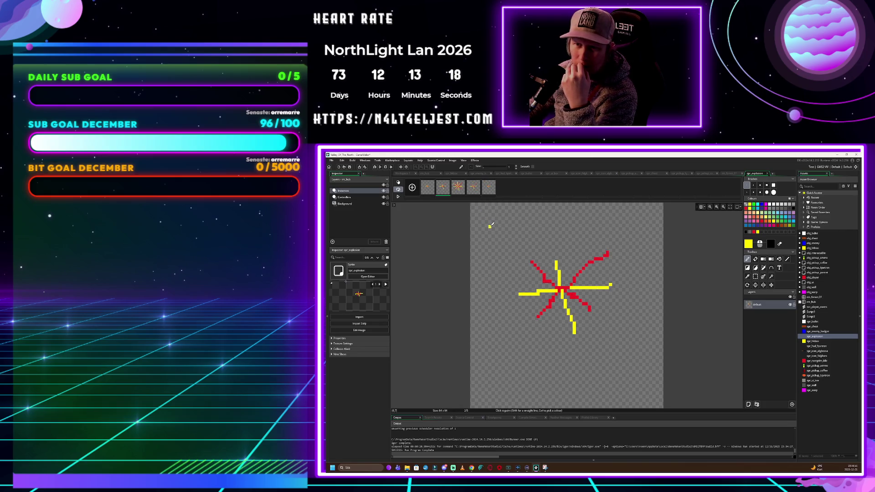
key(ctrl+z)
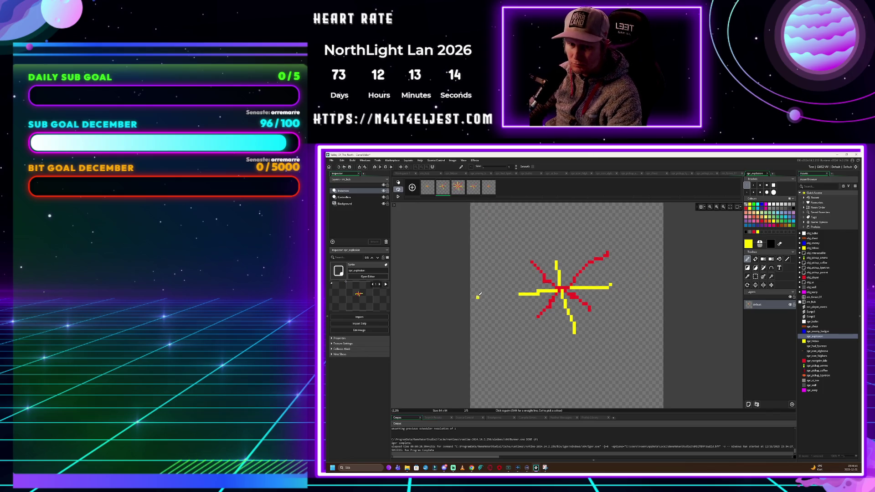
click(768, 173)
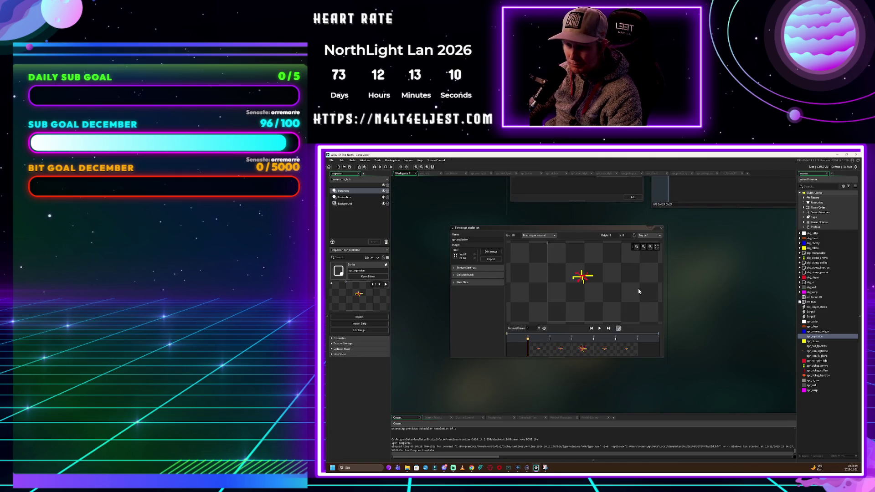
Reopen spr_explosion in the image editor and apply Image > Auto Trim All Frames
click(778, 330)
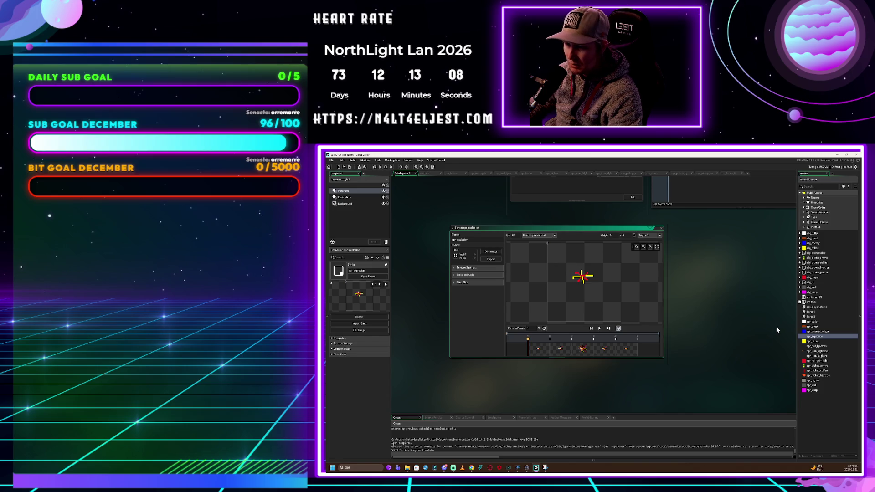
click(491, 252)
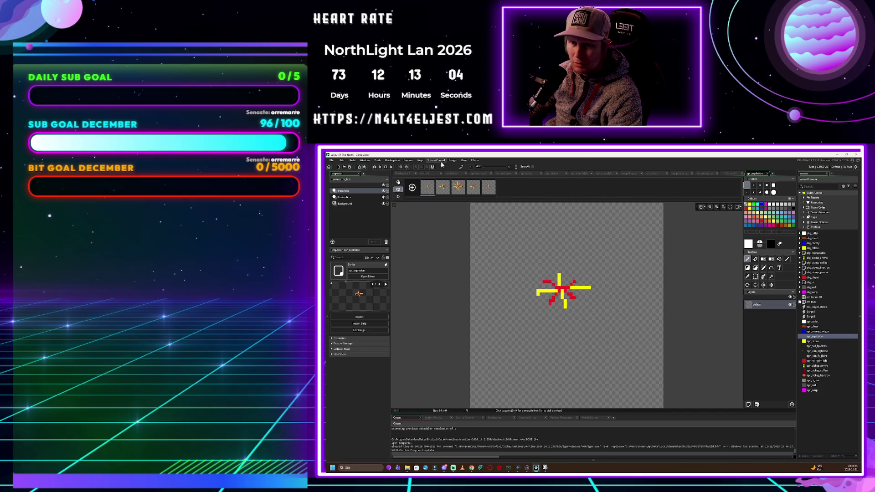
click(453, 160)
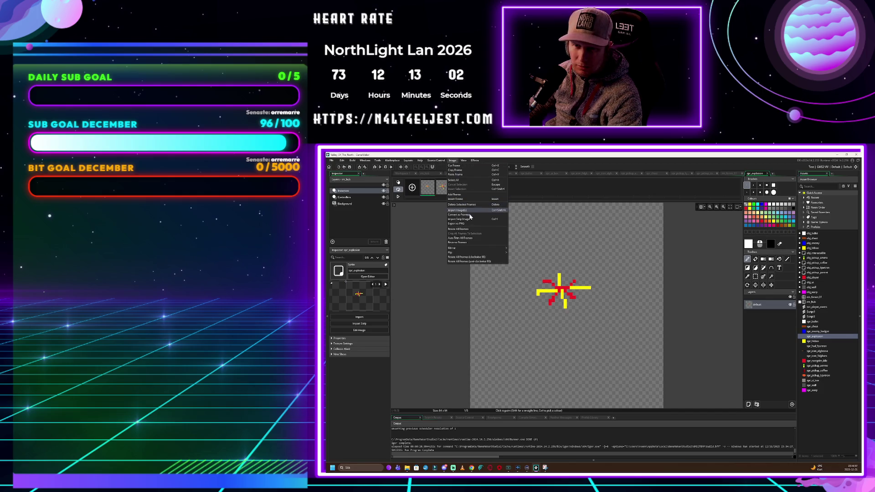
click(473, 238)
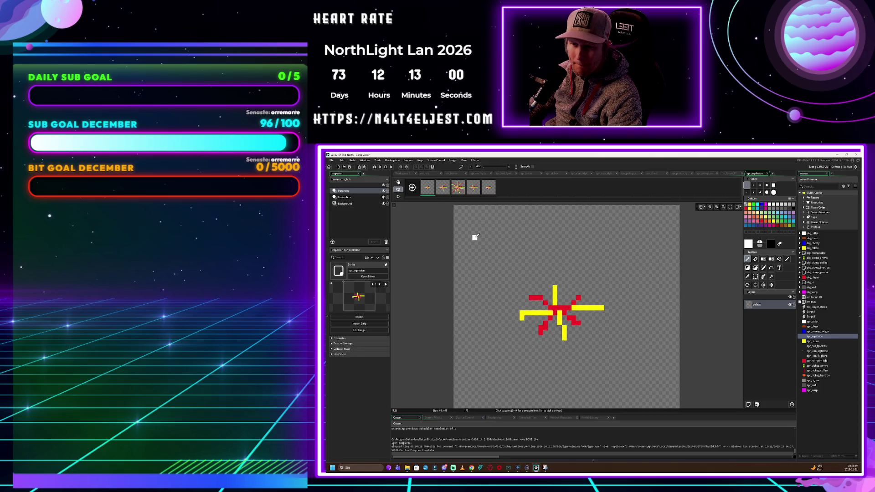
Check the trimmed frames one by one, then return to the spr_explosion sprite settings
click(445, 186)
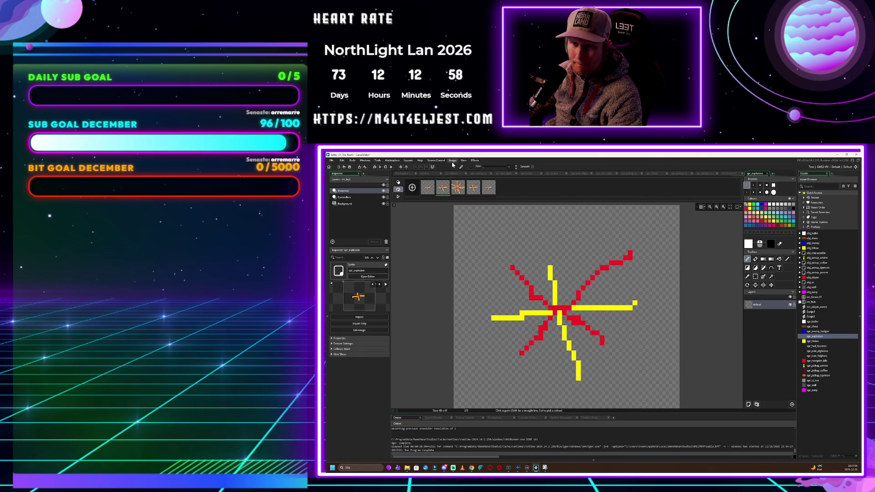
click(452, 161)
click(469, 237)
click(460, 187)
click(453, 161)
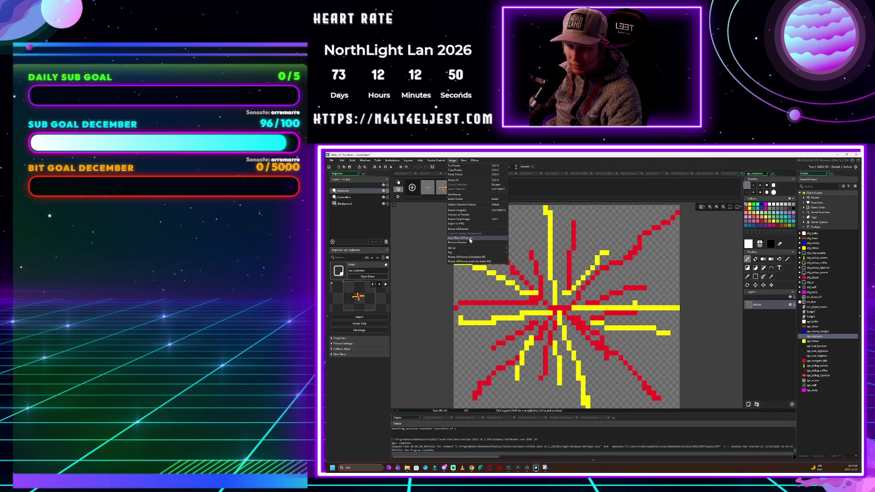
click(470, 237)
click(431, 190)
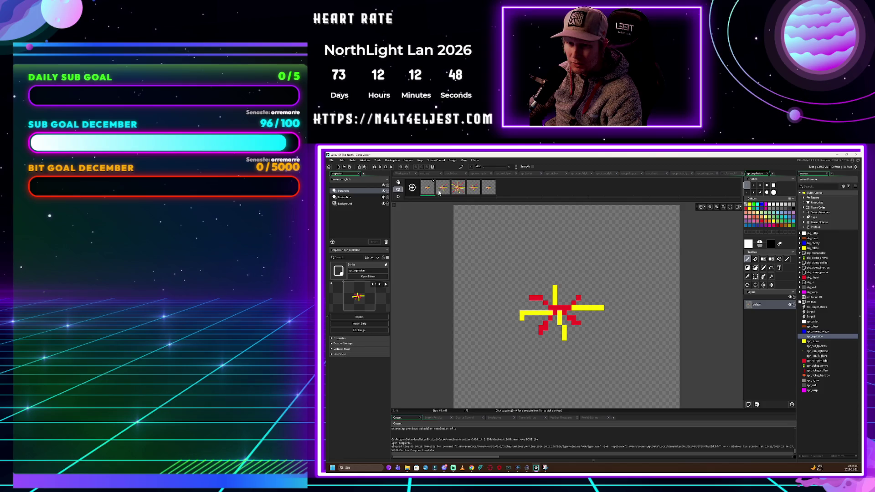
double_click(827, 338)
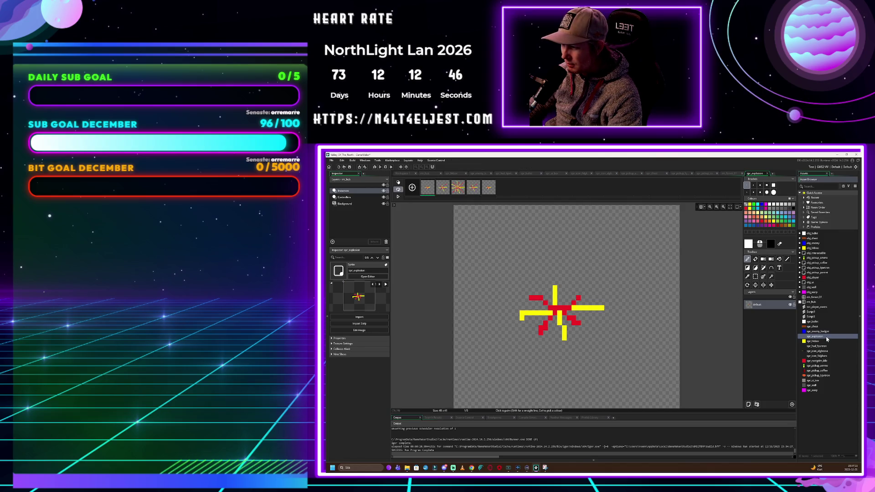
Anchor spr_explosion's origin at Middle Centre and check it on the last and first frames
click(647, 238)
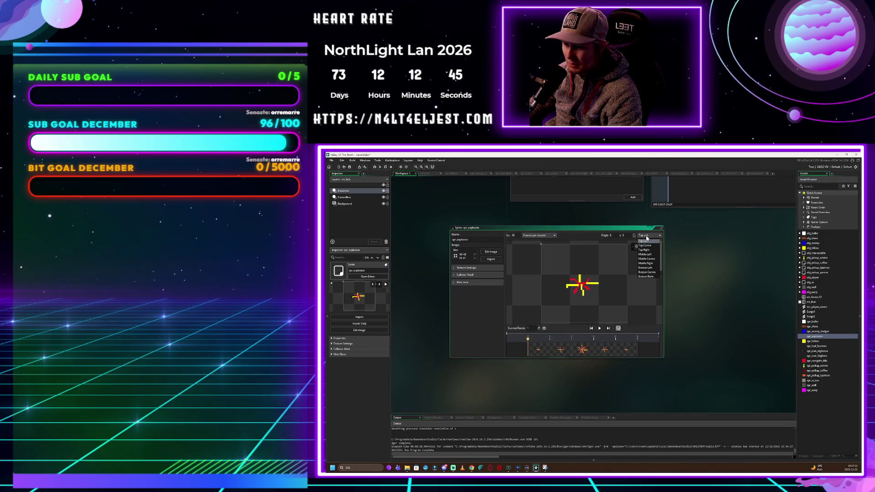
click(652, 259)
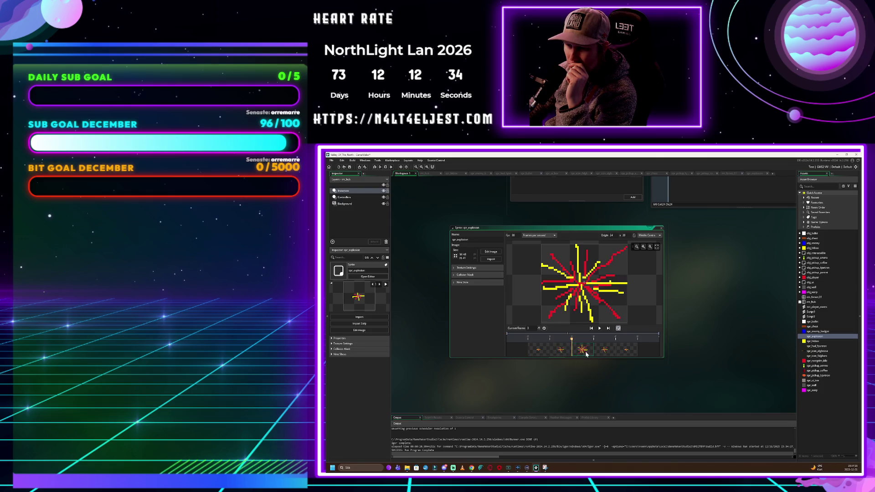
click(625, 354)
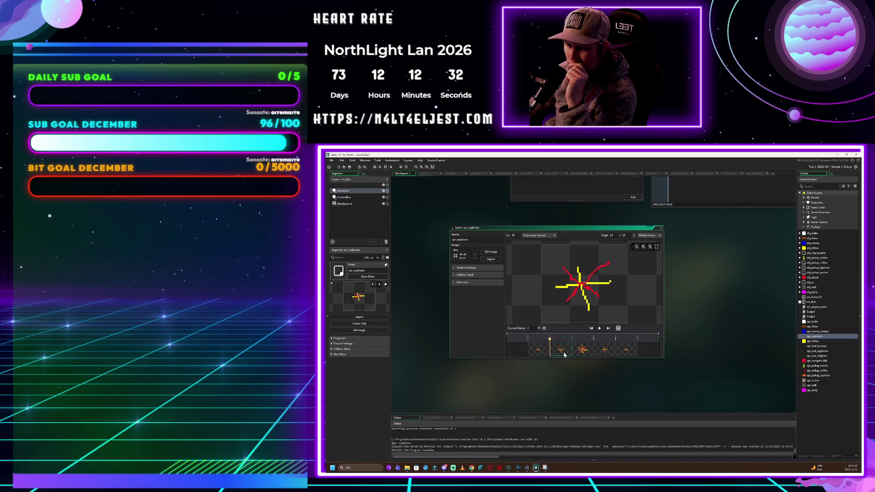
click(537, 353)
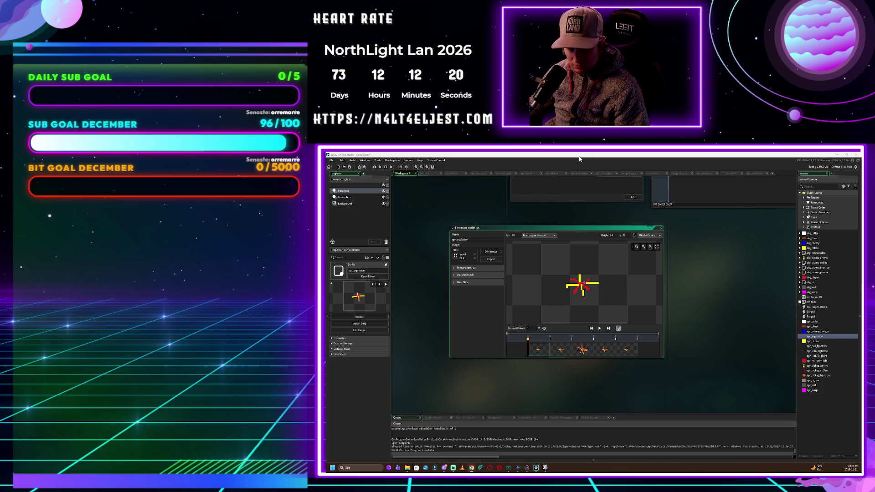
right_click(816, 417)
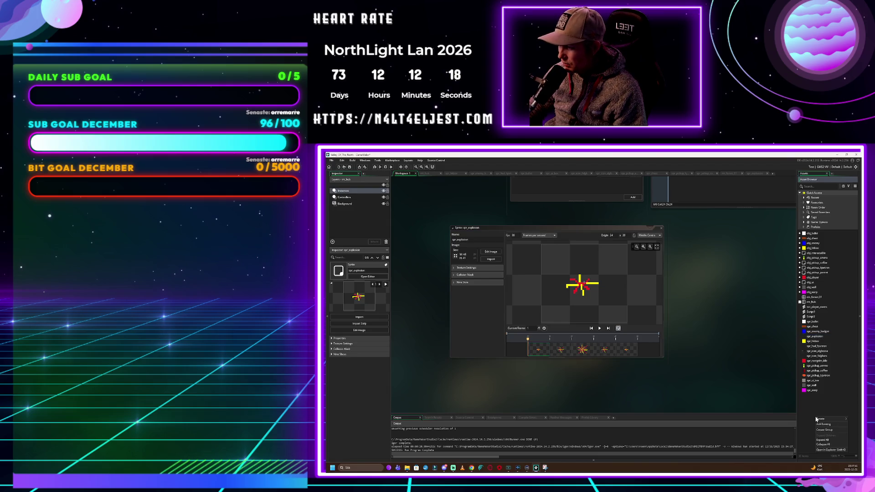
Create the obj_explosion object with spr_explosion as its sprite
mouse_move(825, 419)
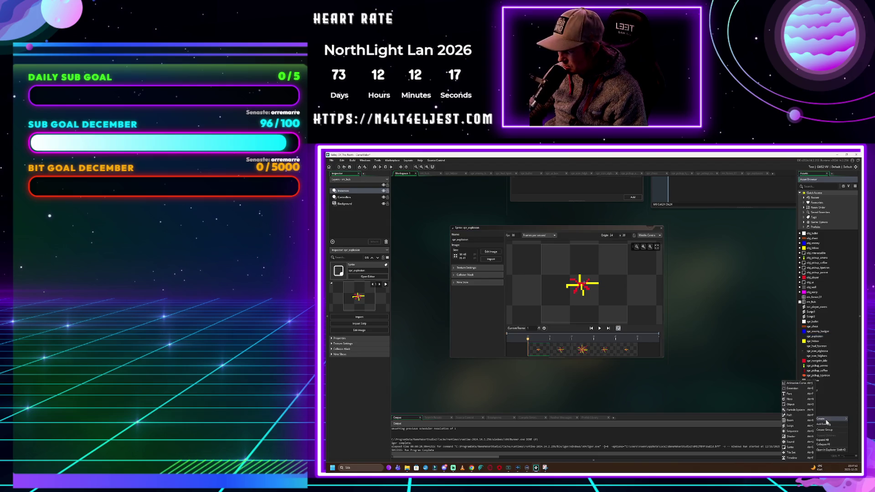
click(791, 405)
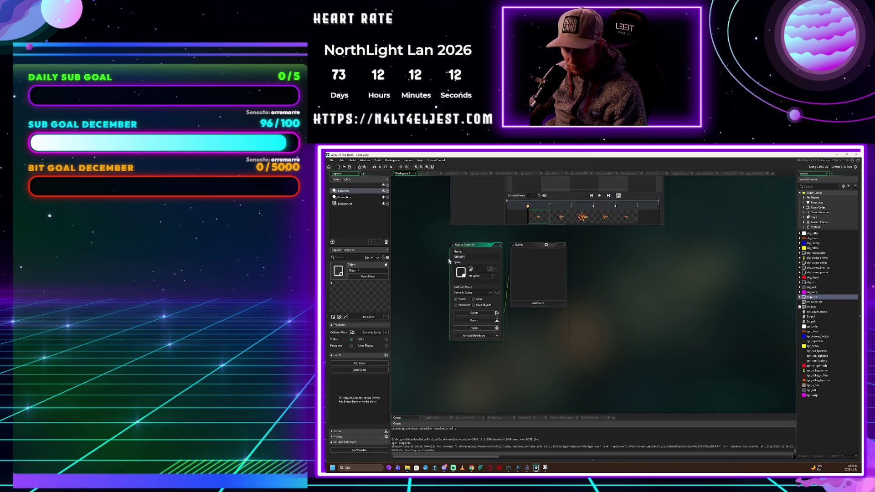
text(obj_explosion)
click(490, 277)
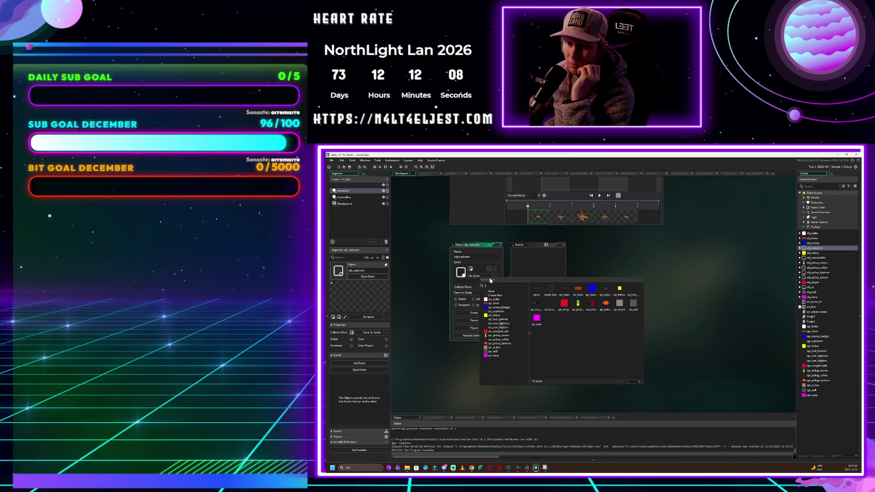
click(605, 294)
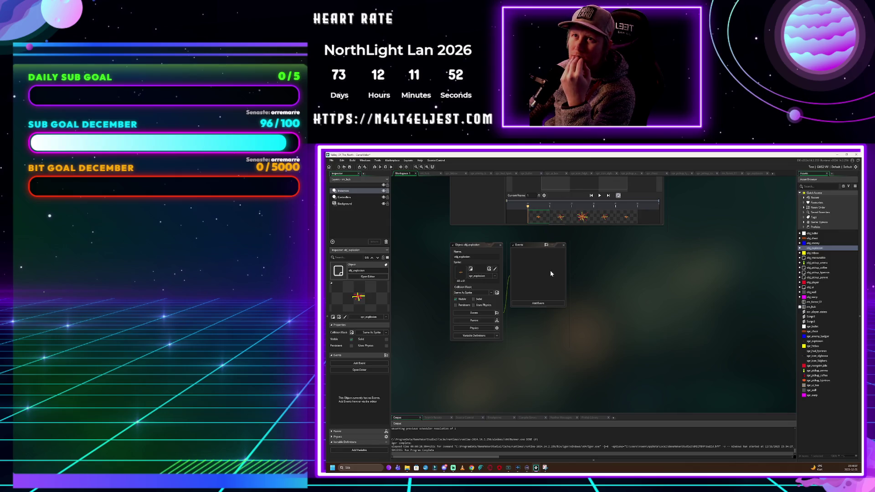
Add an Animation End event to obj_explosion running instance_destroy();
click(535, 304)
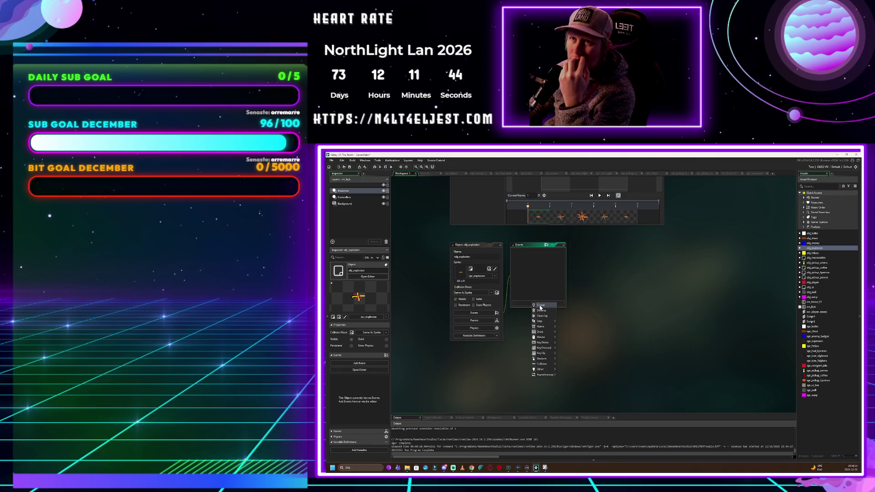
mouse_move(546, 370)
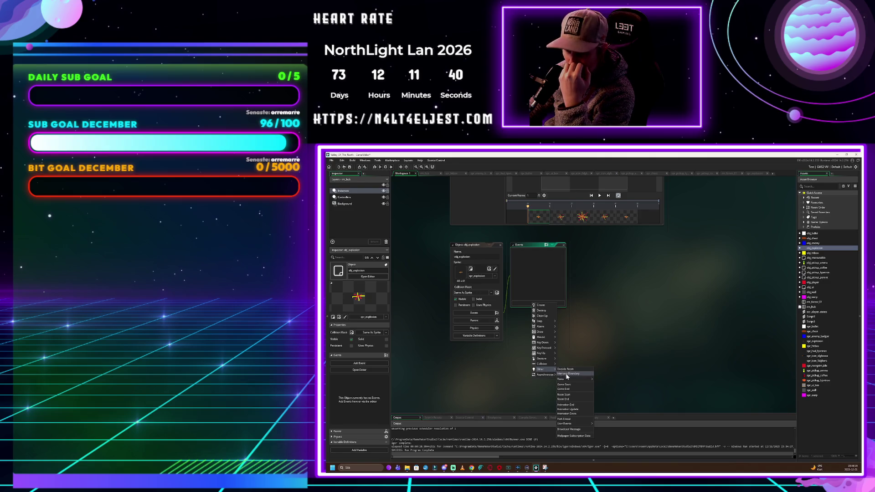
click(582, 406)
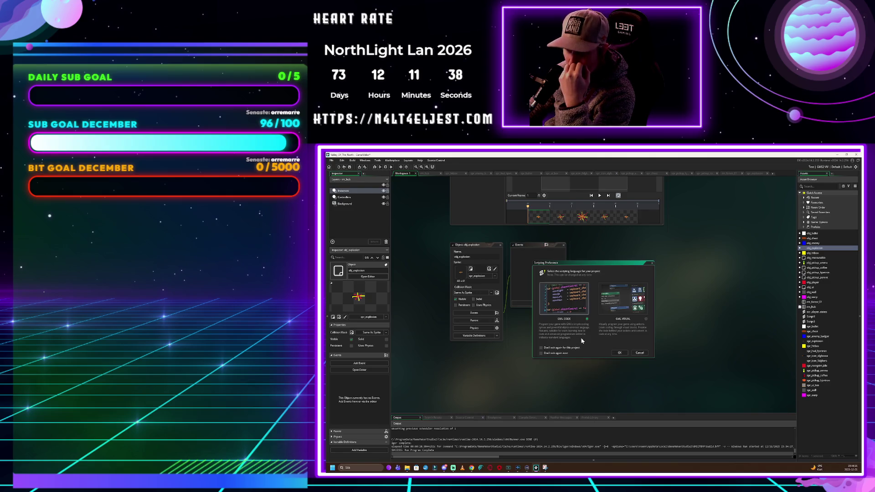
click(619, 353)
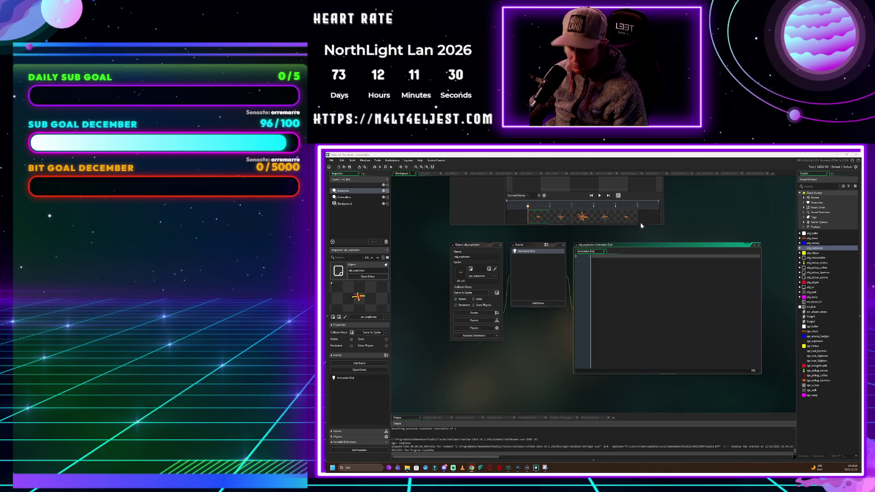
text(instance_destroy();)
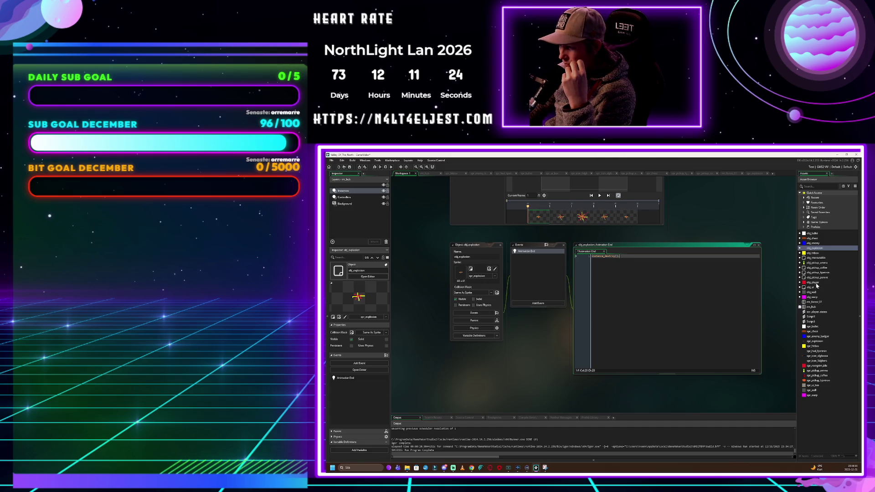
double_click(816, 243)
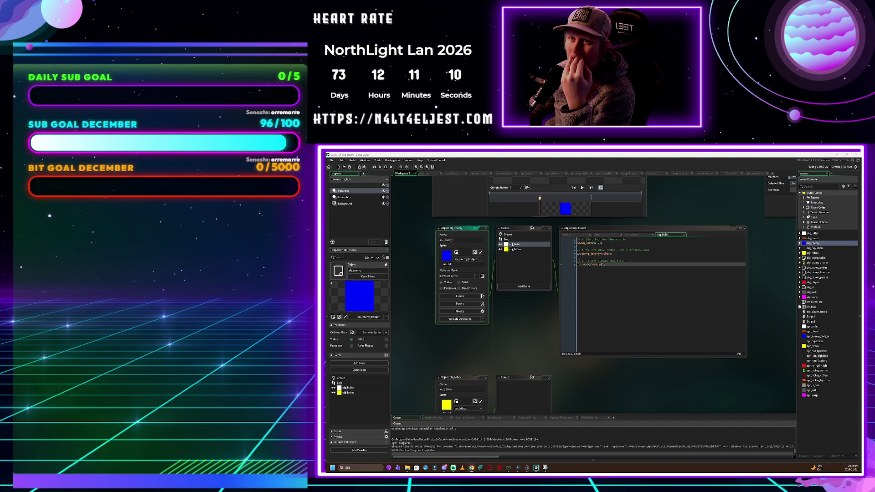
Add an obj_explosion collision event to obj_enemy with the spawn_loot(x, y); instance_destroy(); code
click(528, 287)
mouse_move(552, 352)
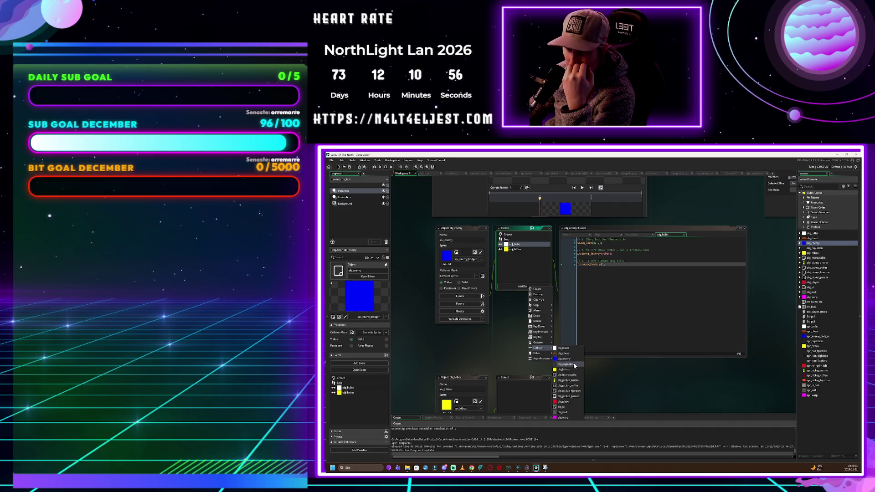
click(574, 365)
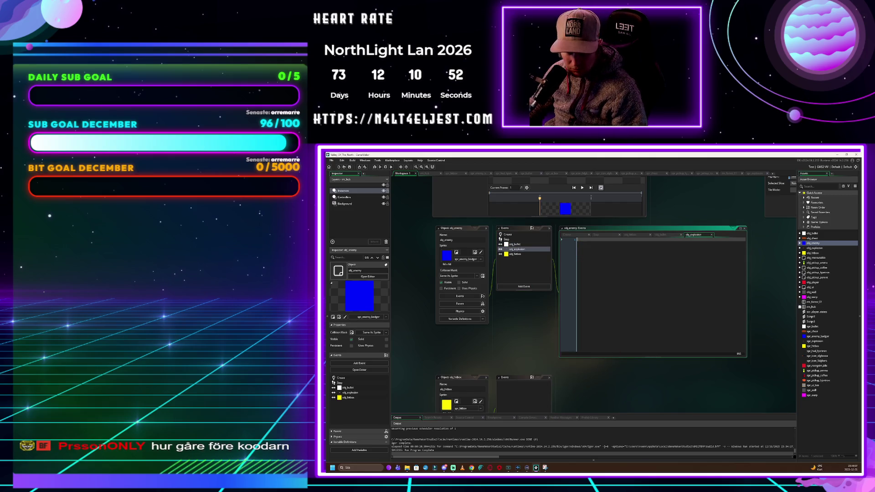
key(ctrl+v)
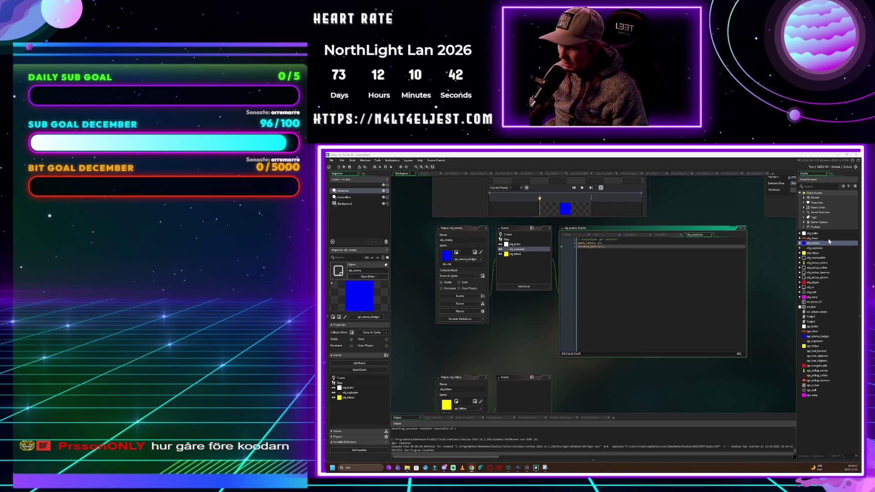
right_click(818, 415)
Create a new sprite, spr_dynamite, and open it for pixel drawing
mouse_move(821, 417)
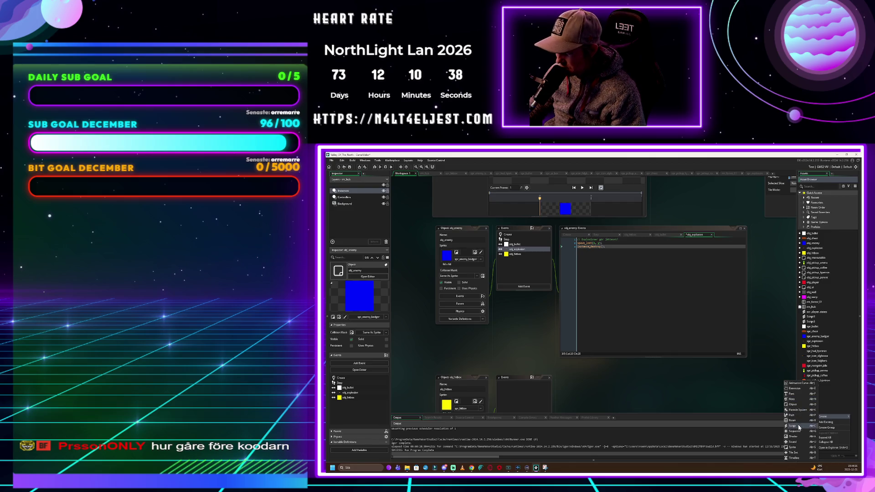
click(800, 449)
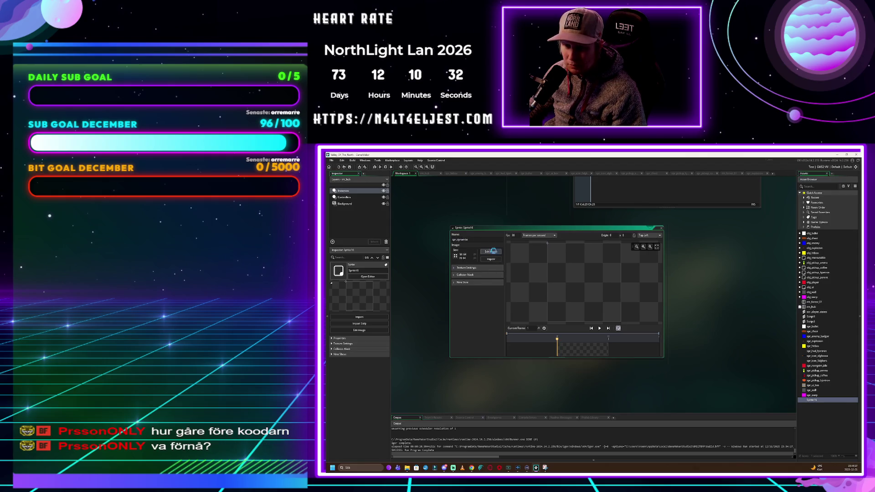
click(491, 252)
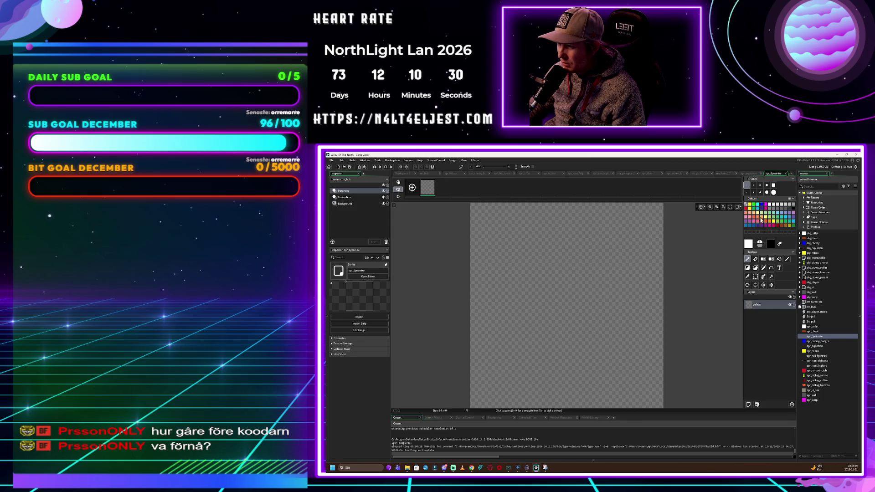
Draw a red diagonal dynamite stick outline on the spr_dynamite canvas
click(747, 213)
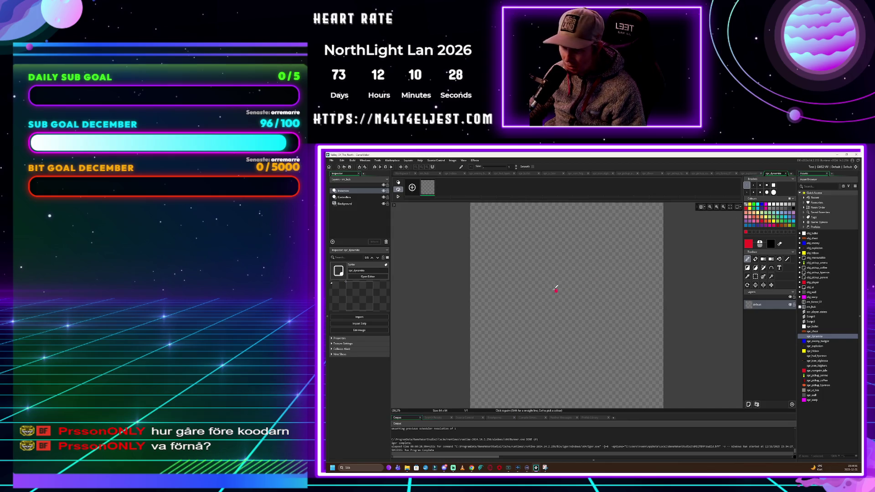
mouse_move(572, 267)
mouse_down()
mouse_move(508, 339)
mouse_move(526, 350)
mouse_up()
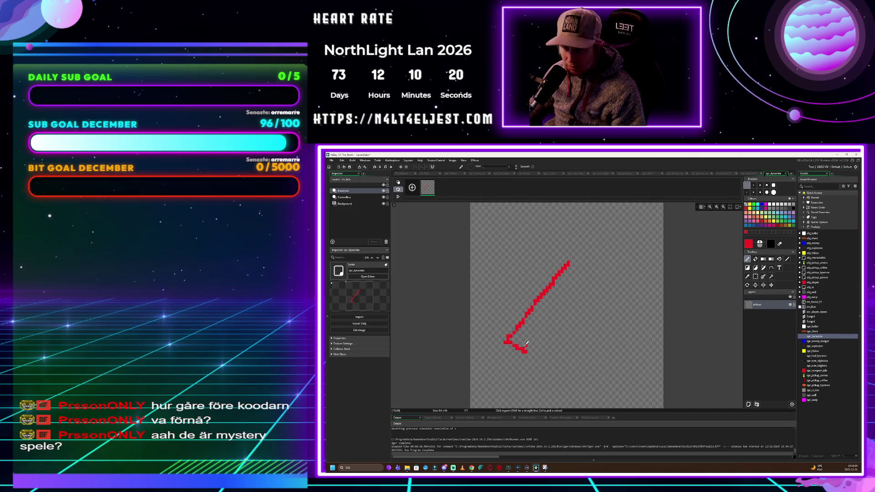
mouse_move(525, 351)
mouse_down()
mouse_move(542, 348)
mouse_move(602, 270)
mouse_move(577, 250)
mouse_up()
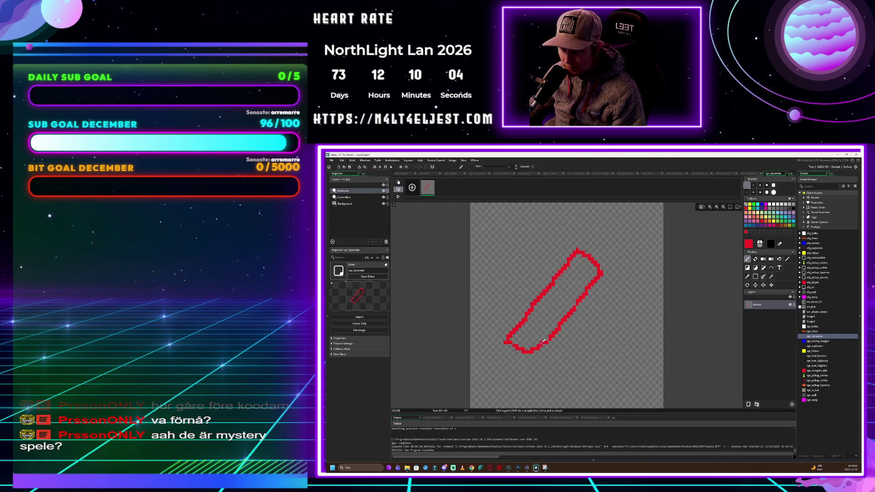
drag(570, 329, 603, 274)
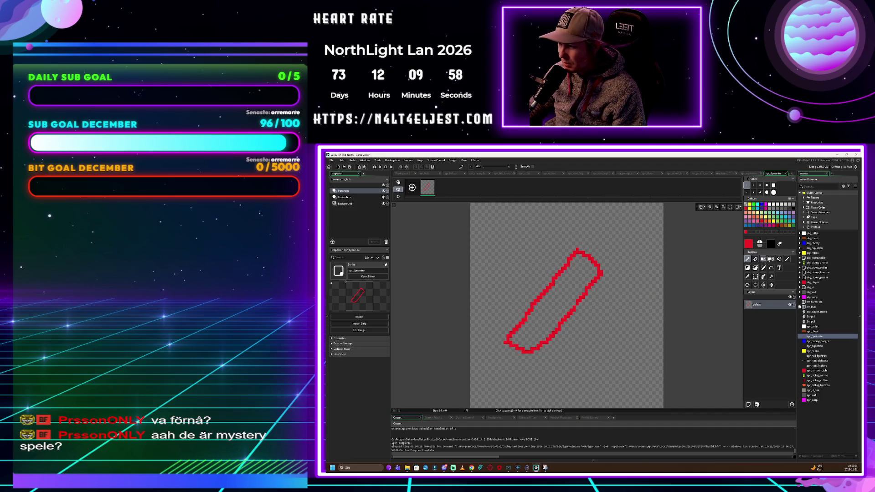
click(779, 260)
Fill the dynamite stick solid red and draw a black fuse at its top
click(578, 306)
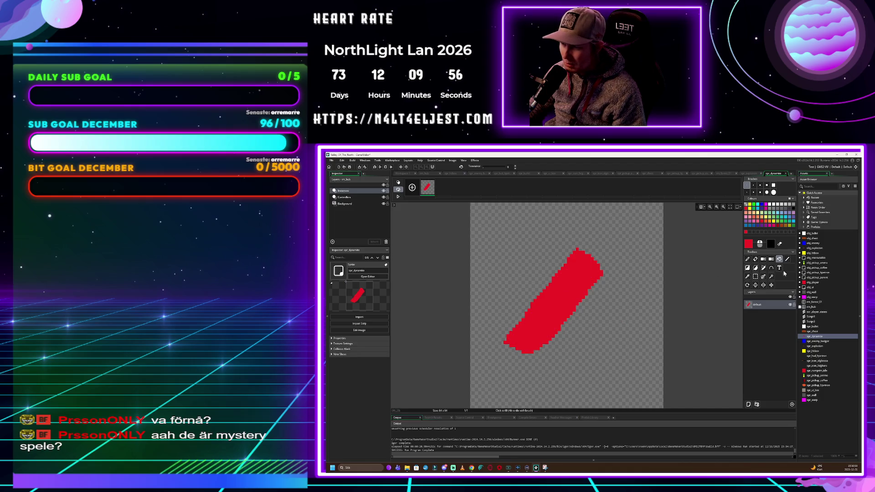
click(794, 208)
click(747, 259)
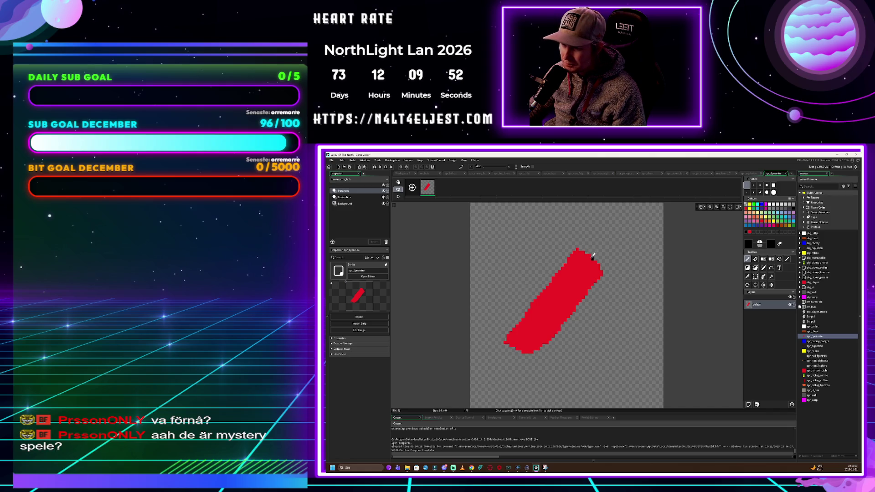
drag(593, 258, 629, 226)
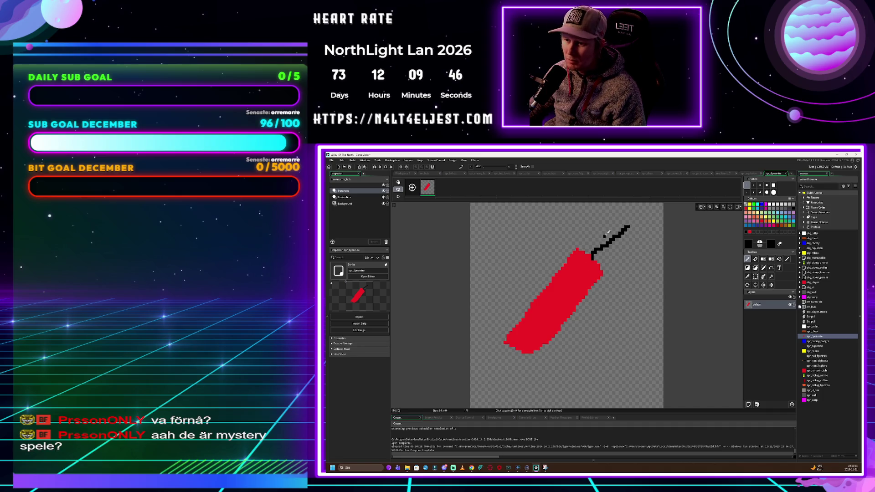
drag(595, 257, 631, 226)
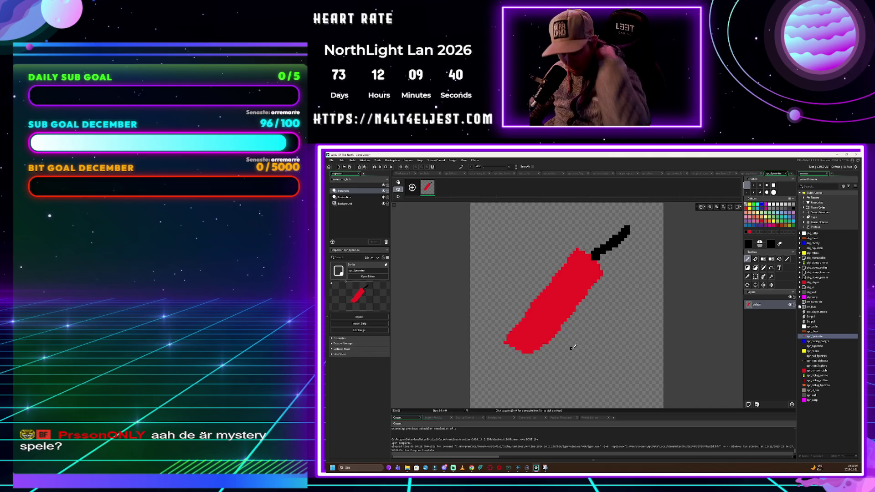
Auto-trim the sprite to 42x48 and undo the stray black pixel
click(445, 161)
mouse_move(453, 161)
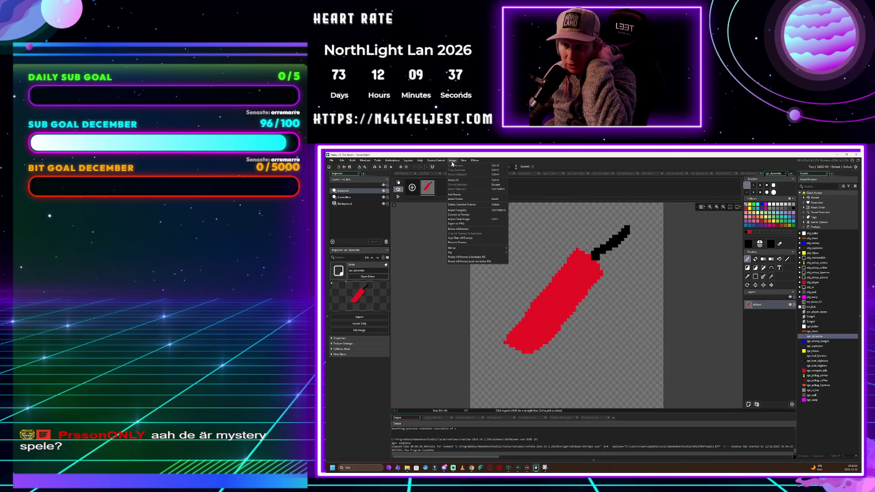
click(482, 239)
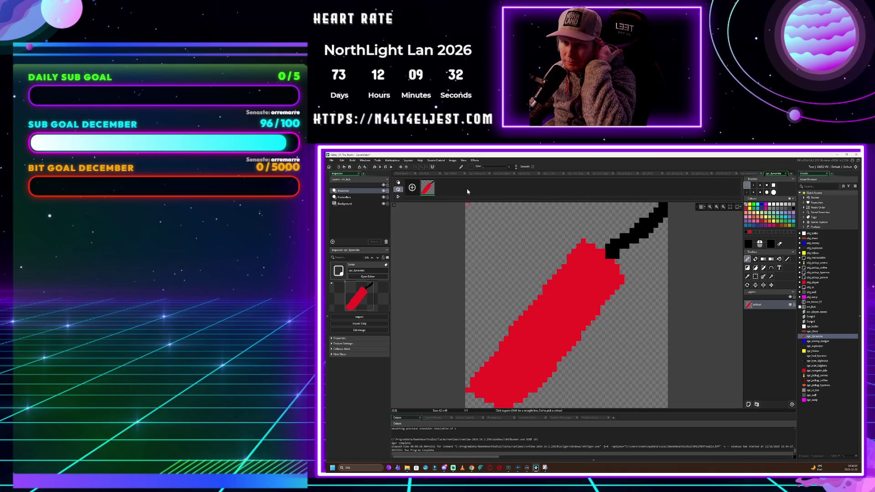
key(ctrl+z)
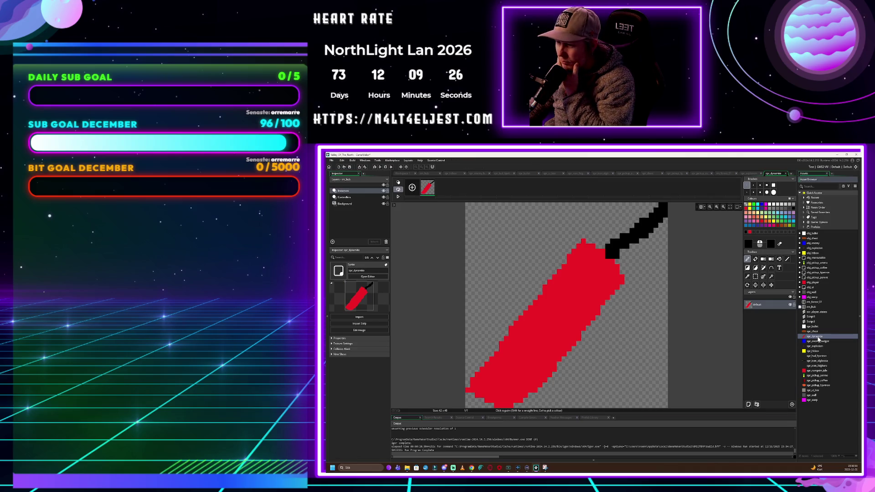
Set the spr_dynamite origin to Middle Centre
double_click(817, 336)
click(649, 236)
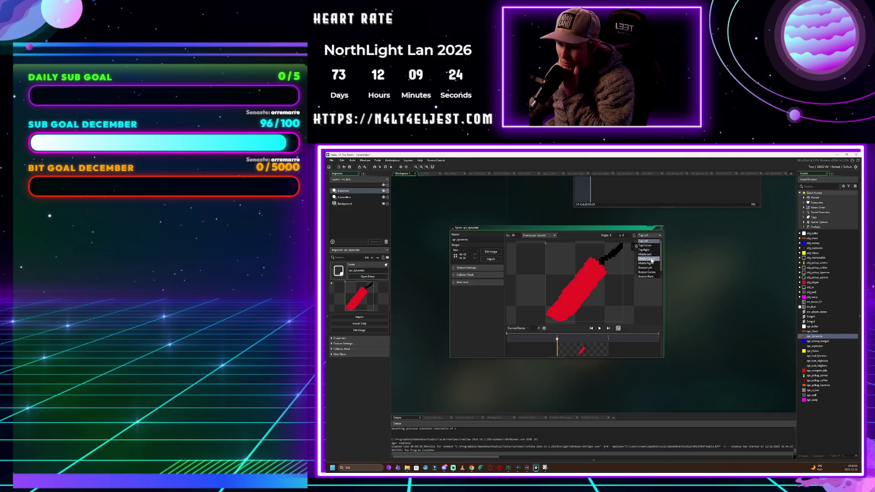
click(649, 259)
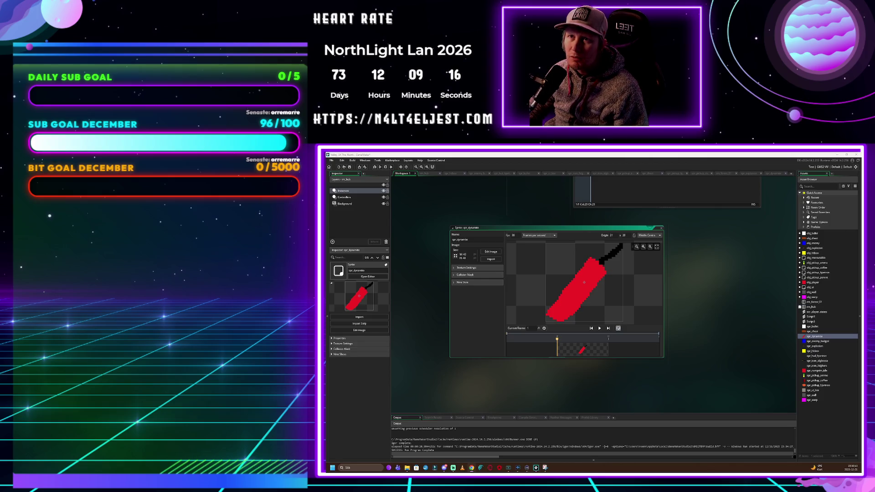
right_click(819, 426)
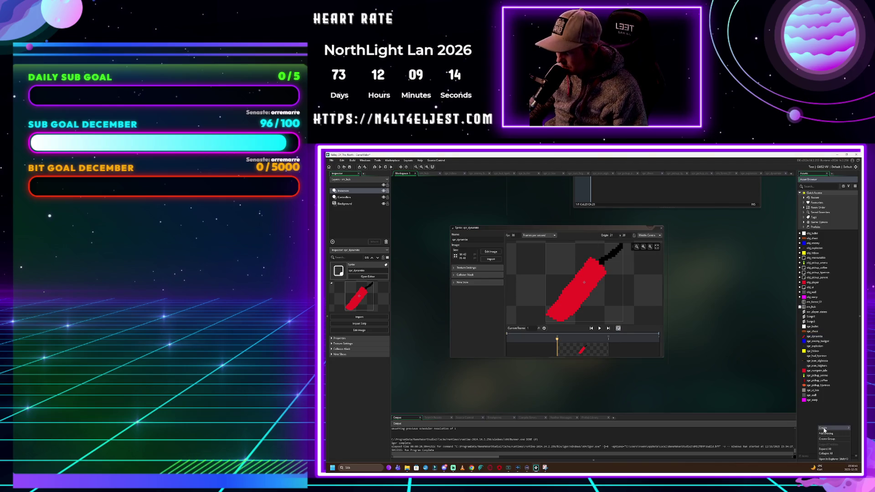
mouse_move(827, 428)
click(794, 405)
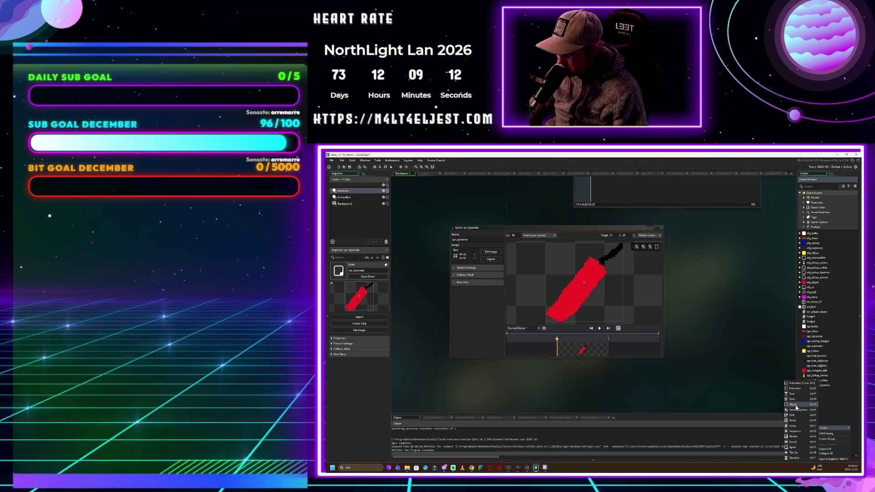
Name the new object obj_dynamite, assign spr_dynamite as its sprite, and run the game with F5
text(obj_dynamite)
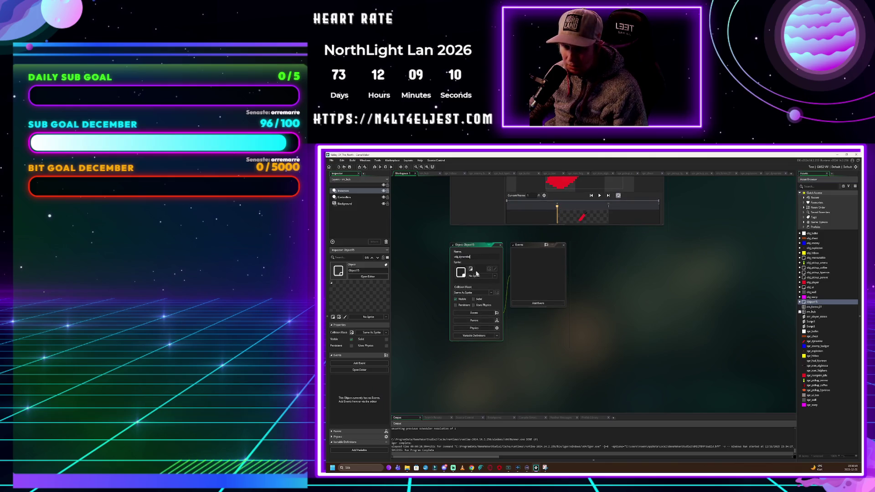
click(480, 277)
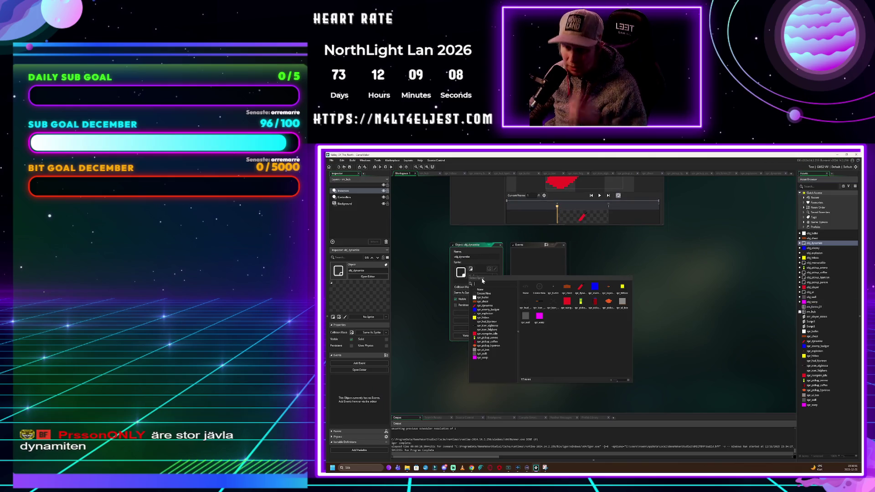
click(580, 288)
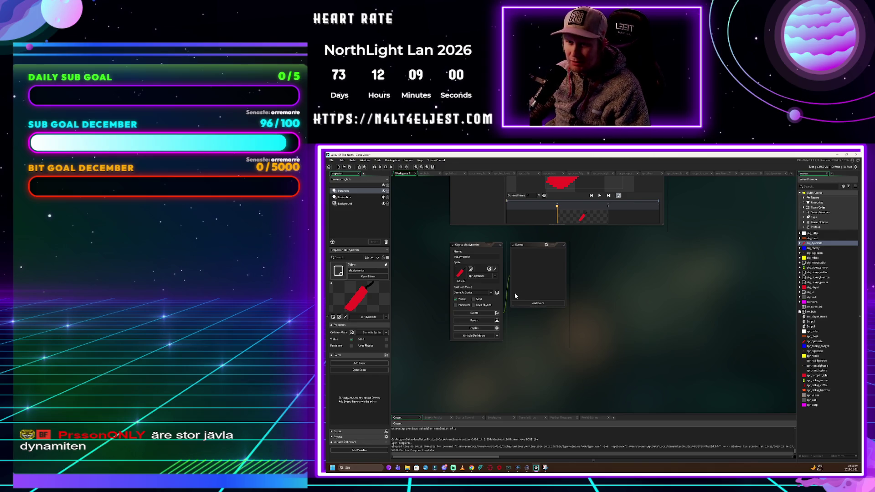
key(F5)
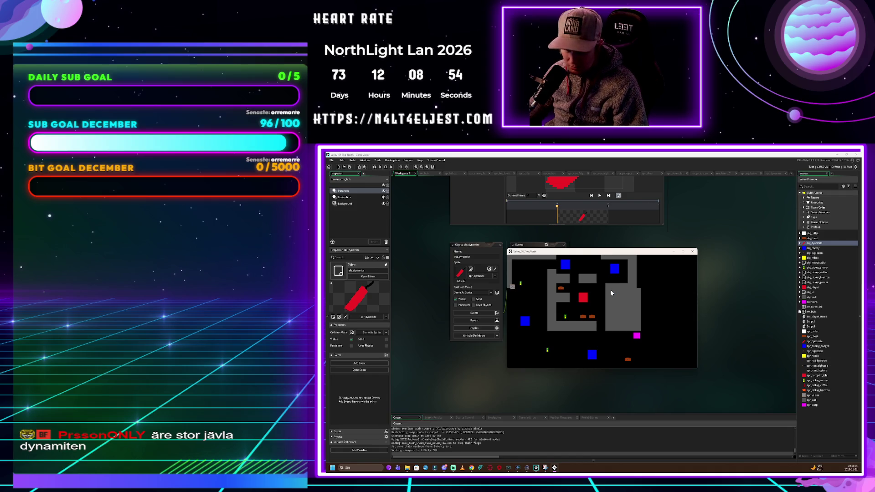
Walk the player down and right through the first room and up into the next room
key(space)
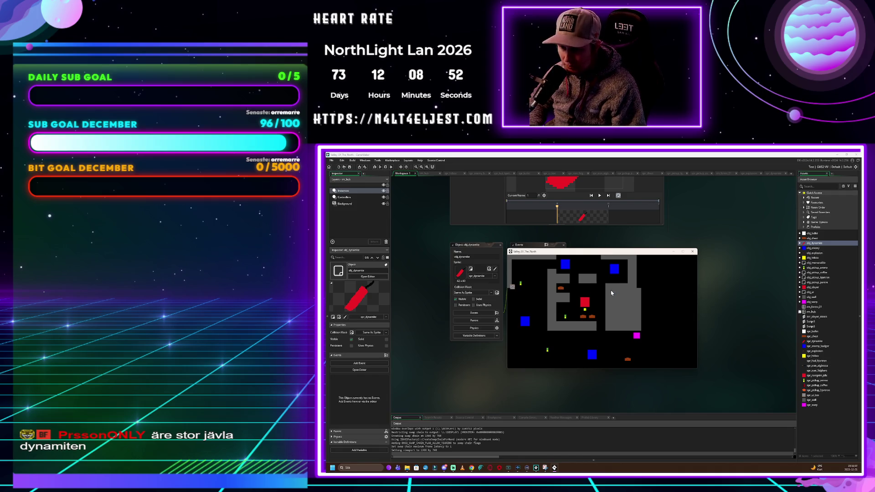
key(Down)
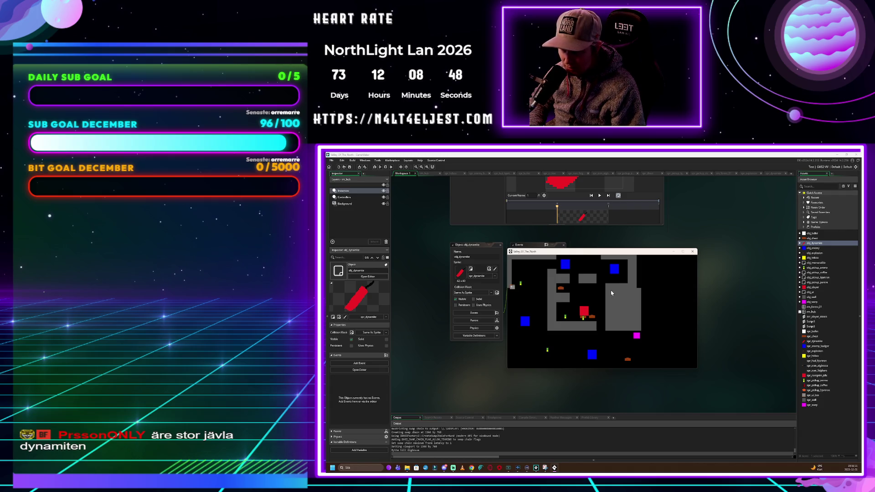
key(Right)
key(Down)
key(Right)
key(Down)
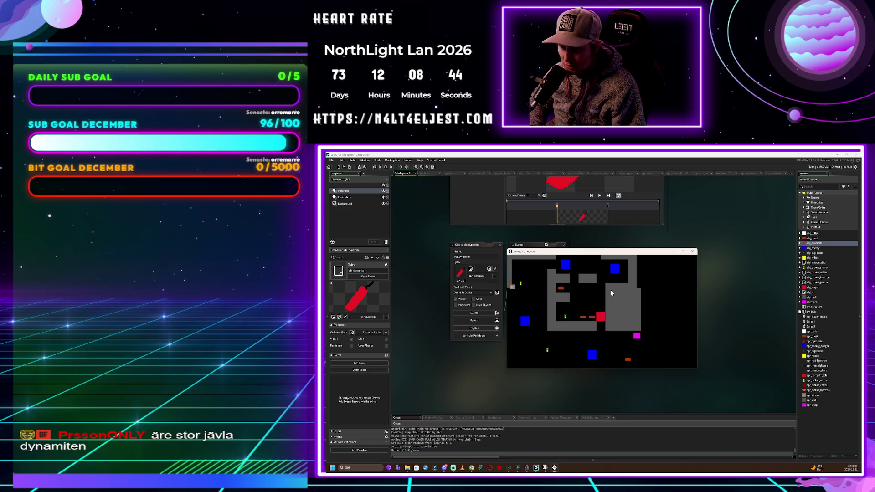
key(Down)
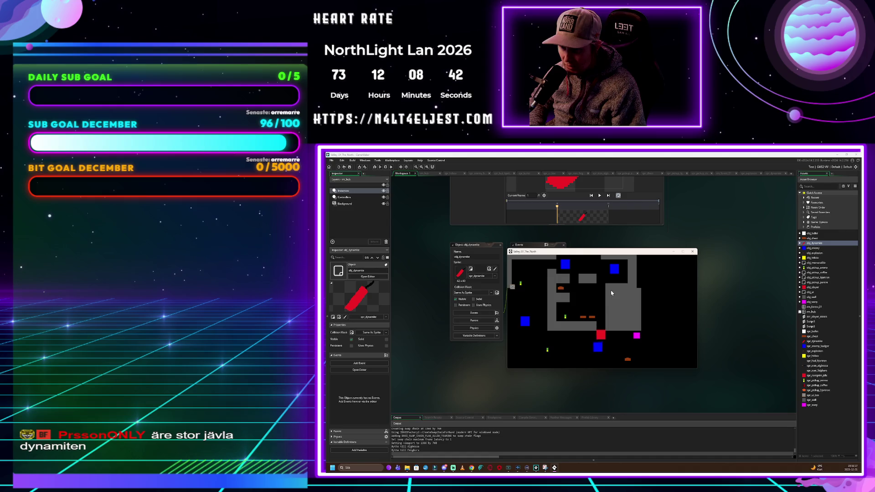
key(Left)
key(Left)
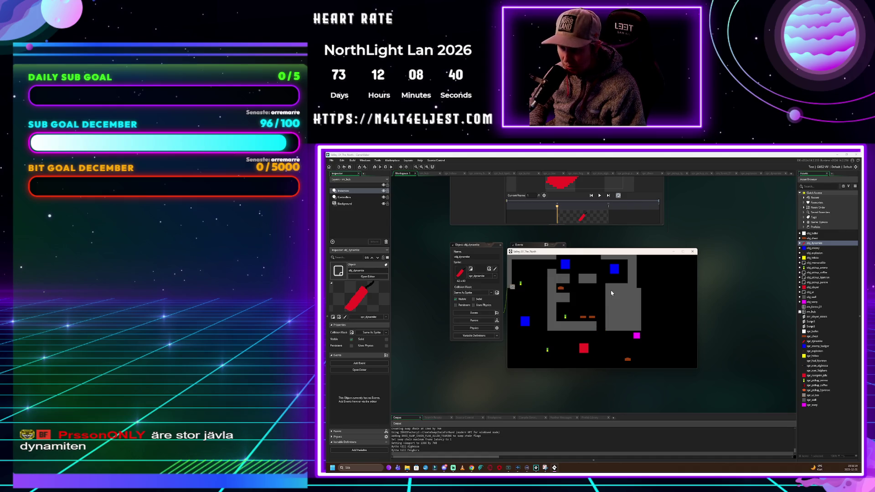
key(Right)
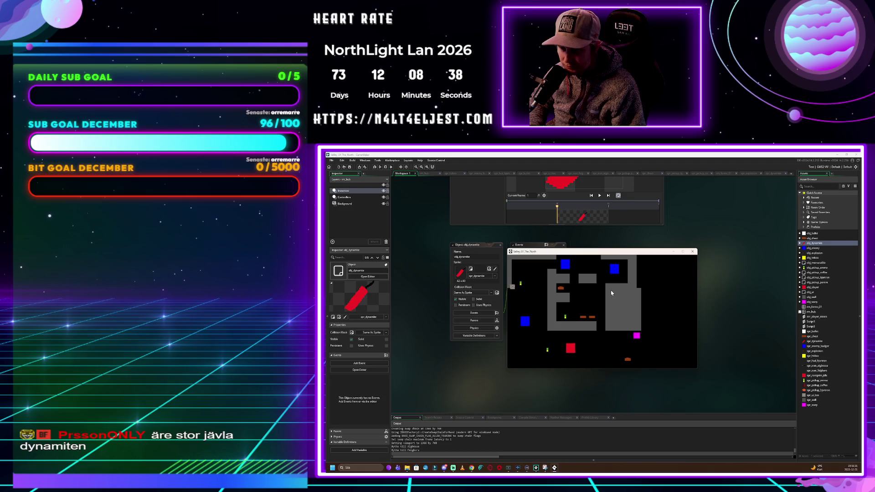
key(Down)
key(Right)
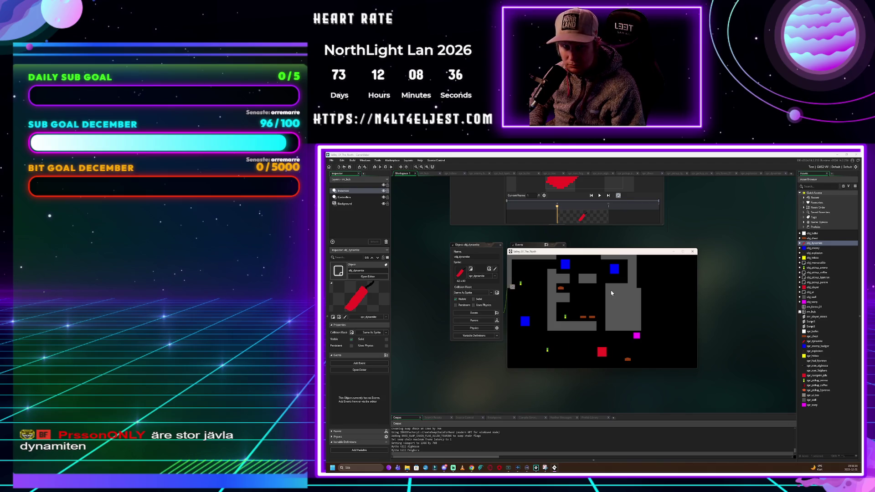
key(Down)
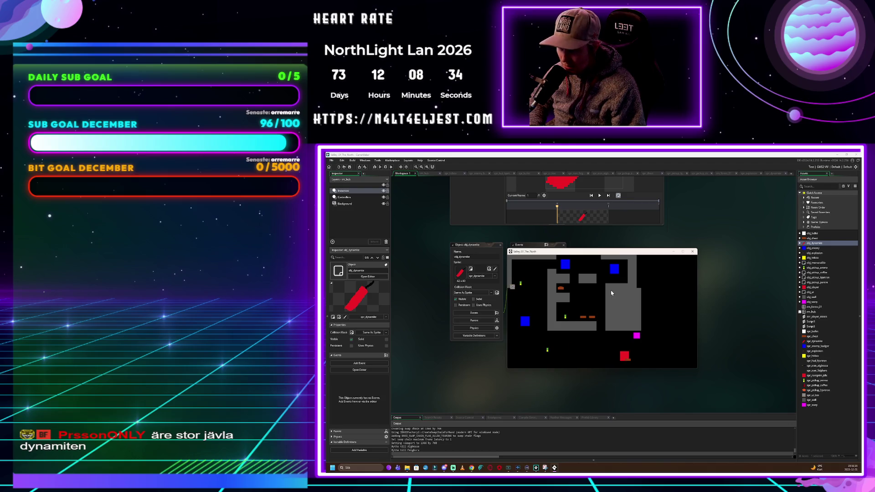
key(Up)
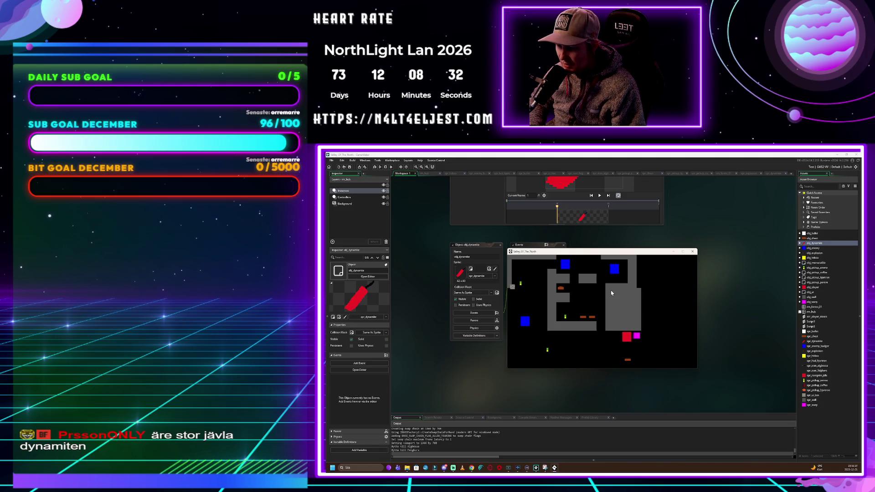
Walk through the warp, collect the blue squares, then close the game window
key(Right)
key(Down)
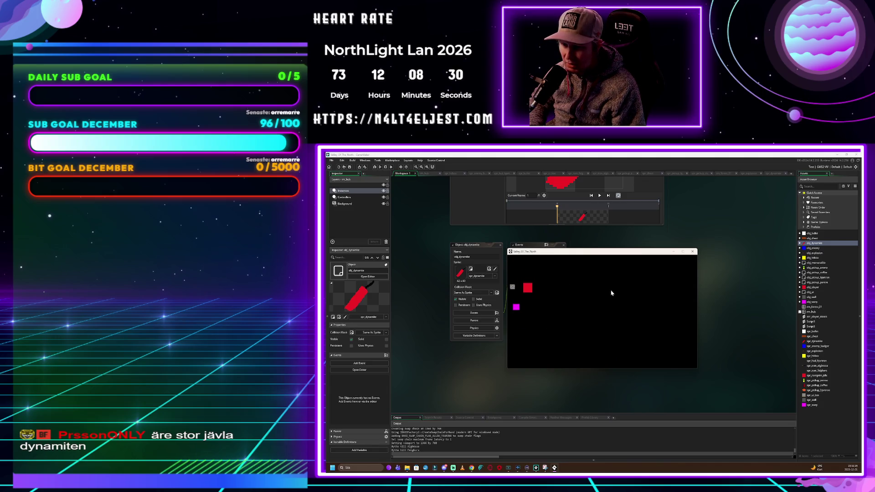
key(Left)
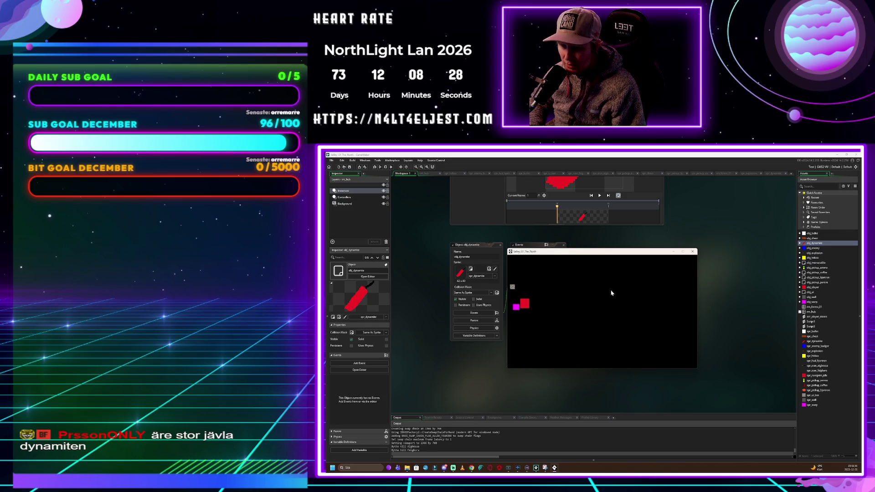
key(Down)
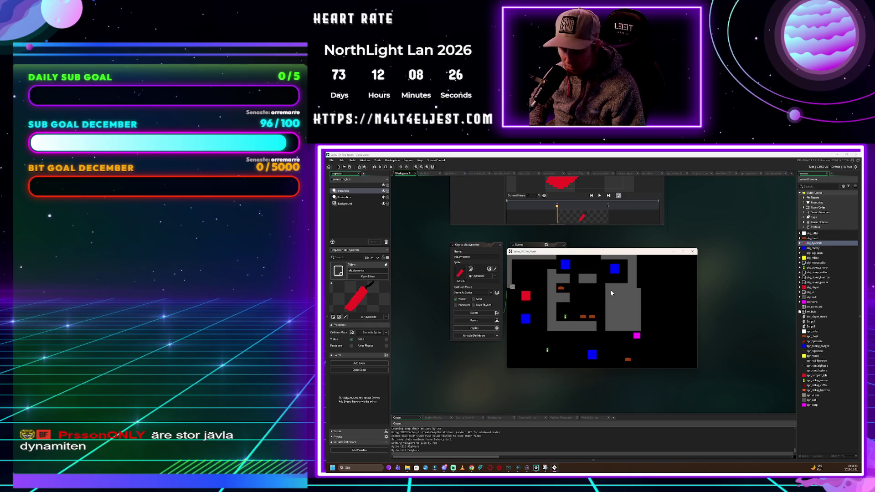
key(Right)
key(Down)
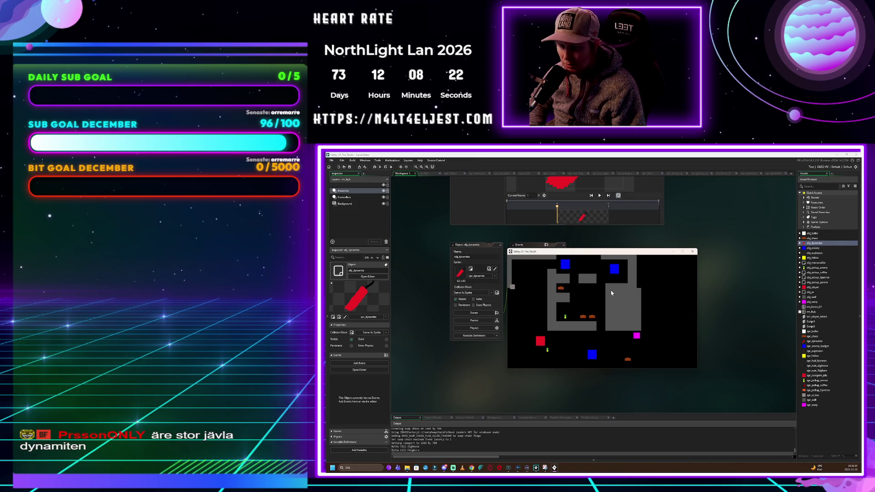
key(Right)
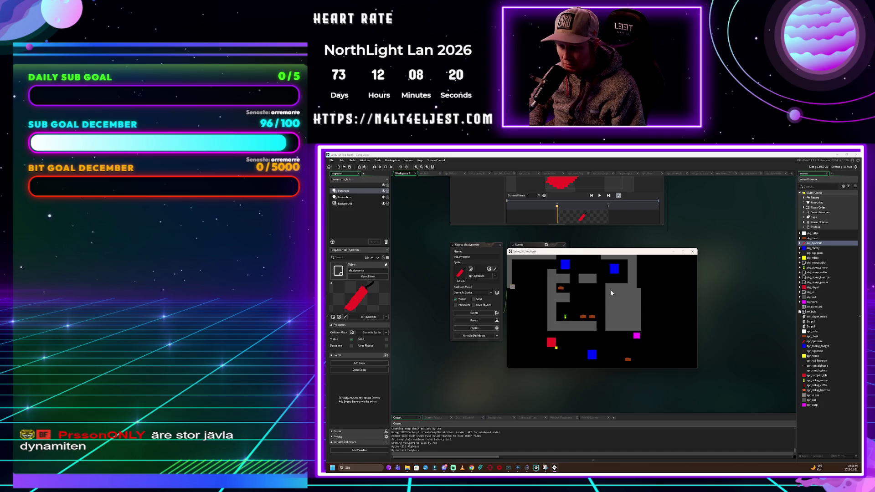
key(Right)
key(Down)
key(Right)
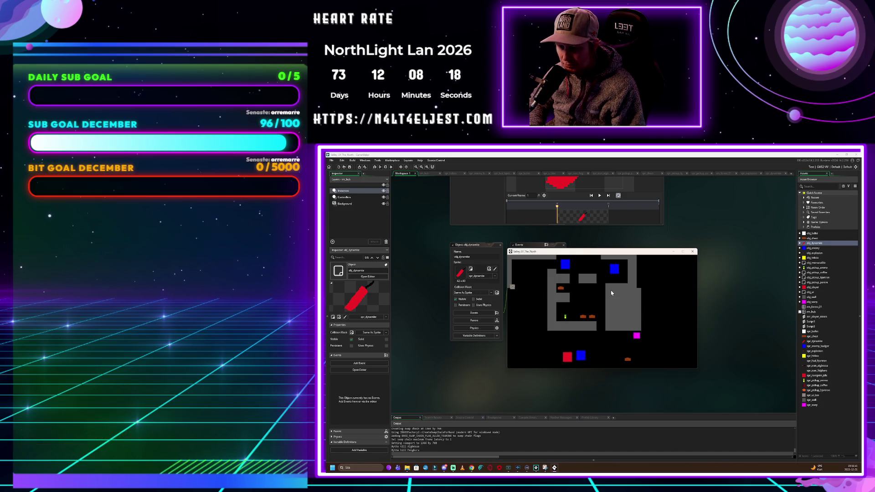
key(Right)
key(Up)
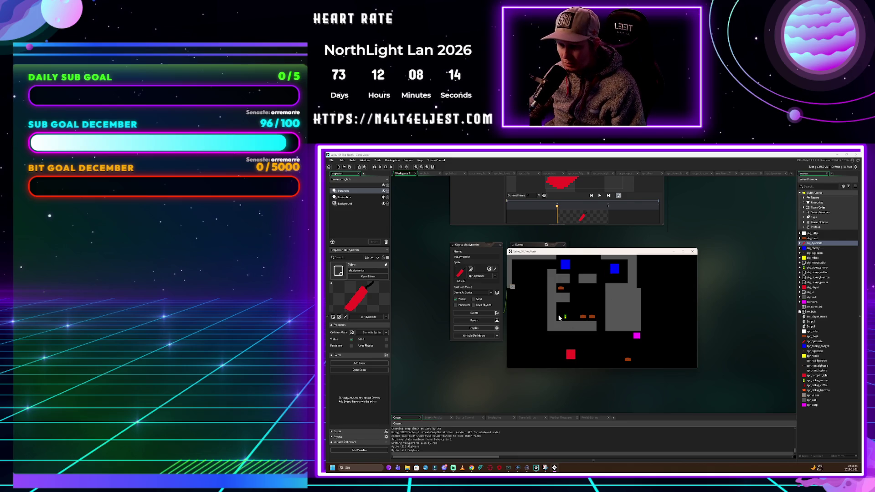
click(692, 252)
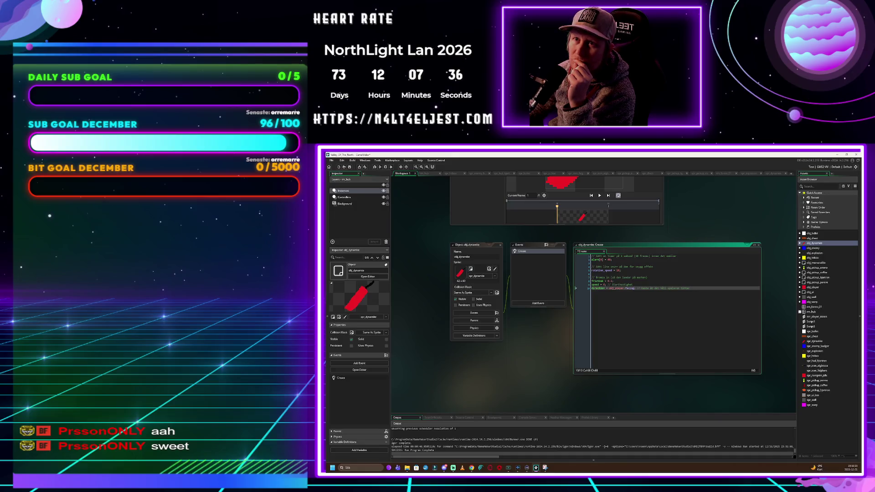
Give obj_dynamite a Step event with pasted code that rotates its image each step
click(539, 304)
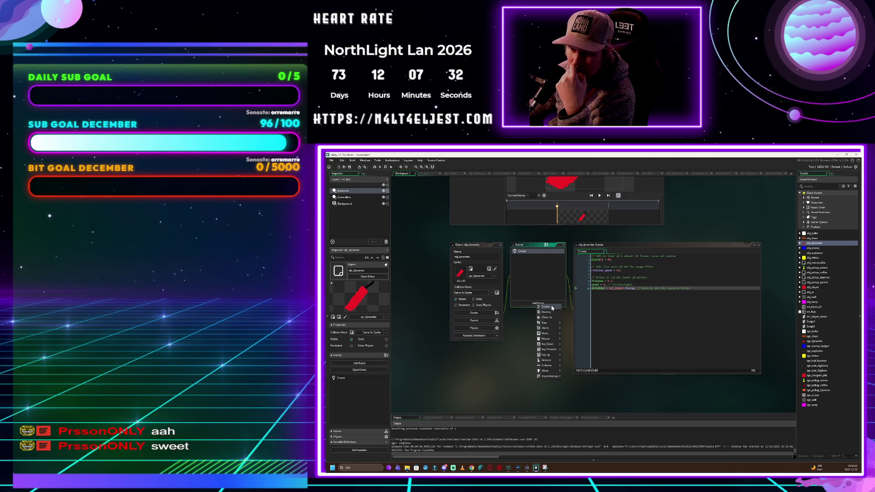
click(569, 323)
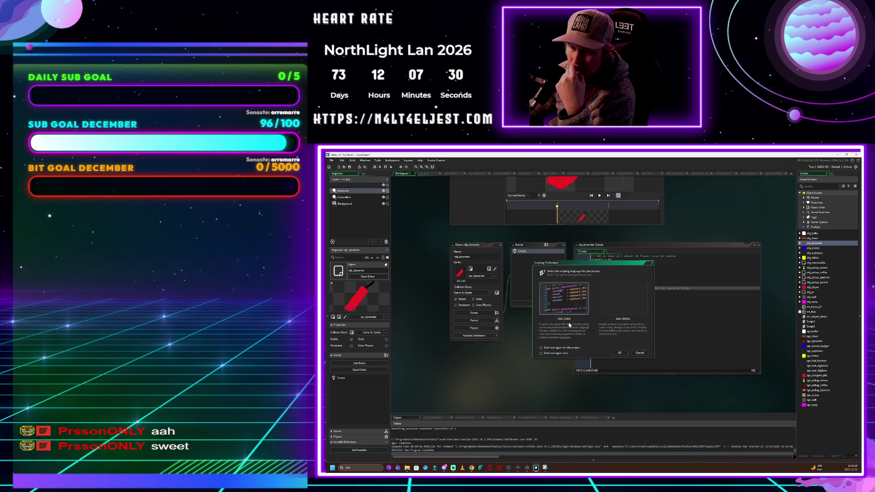
click(615, 353)
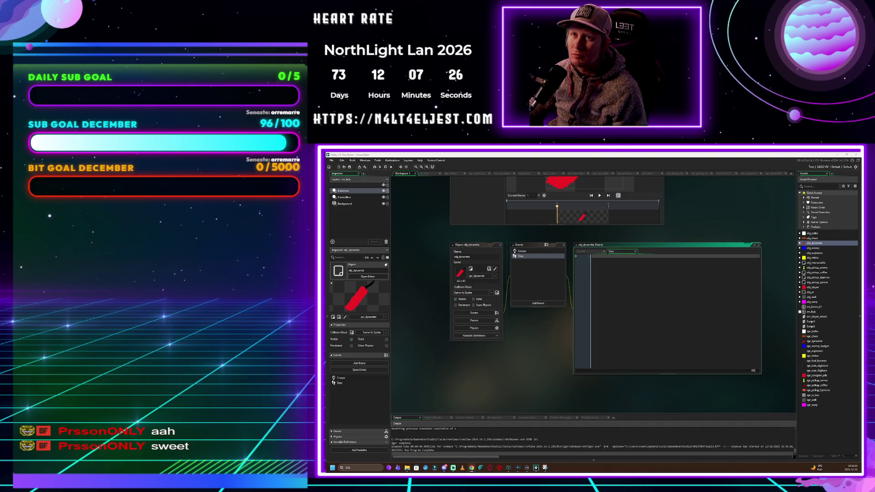
text(// Rotera bilden image_angle += rotation_speed;)
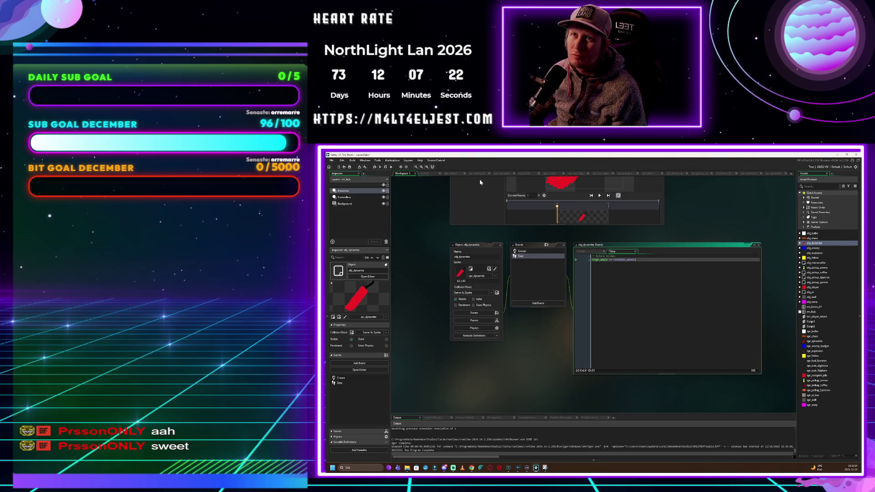
Add an Alarm 0 event to obj_dynamite
click(545, 303)
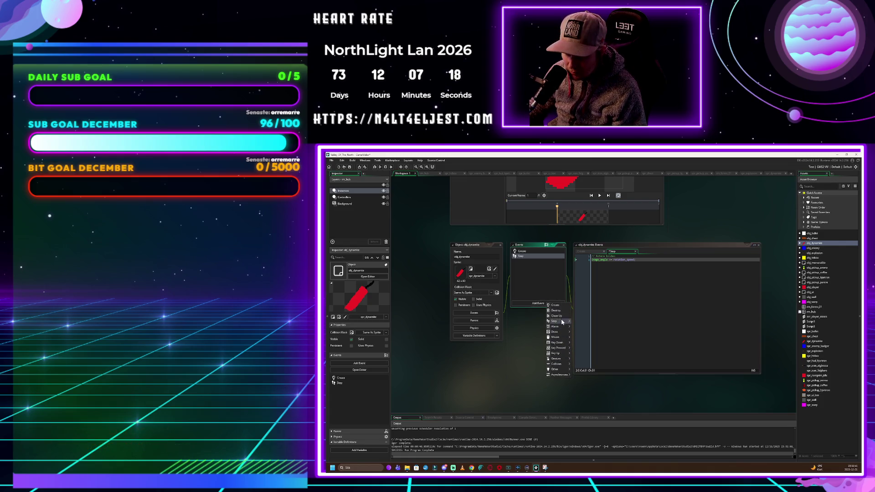
mouse_move(560, 347)
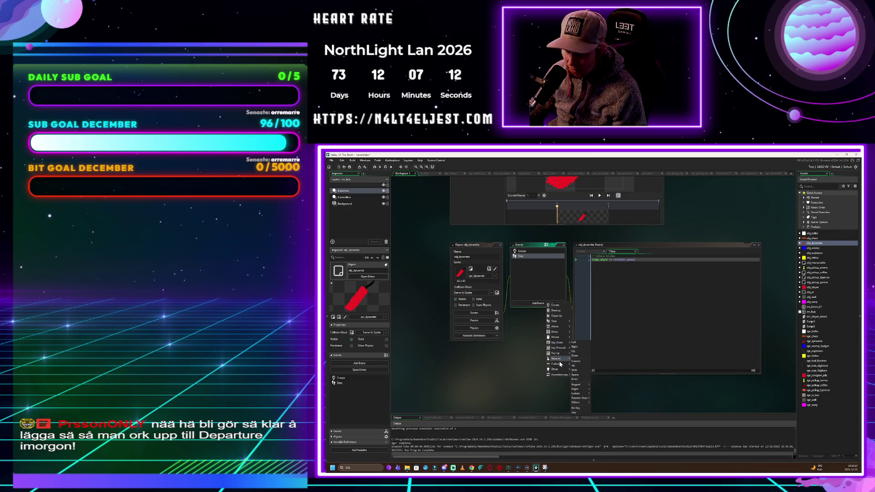
mouse_move(560, 370)
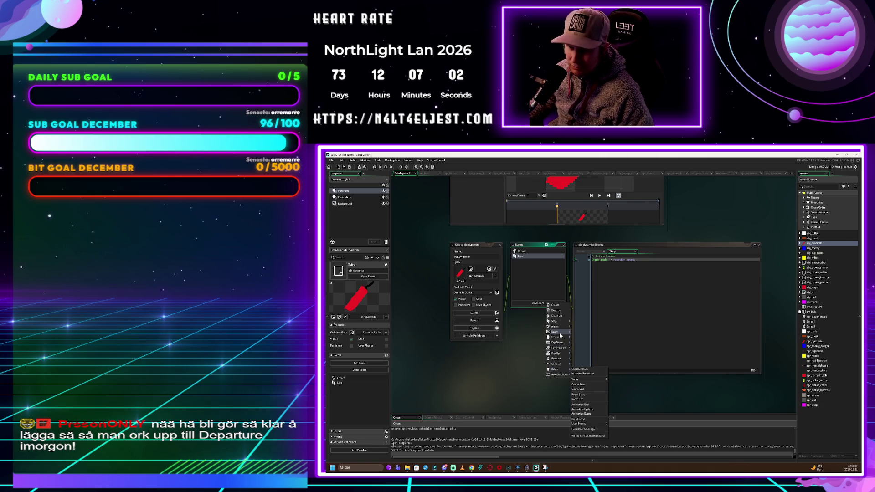
mouse_move(565, 329)
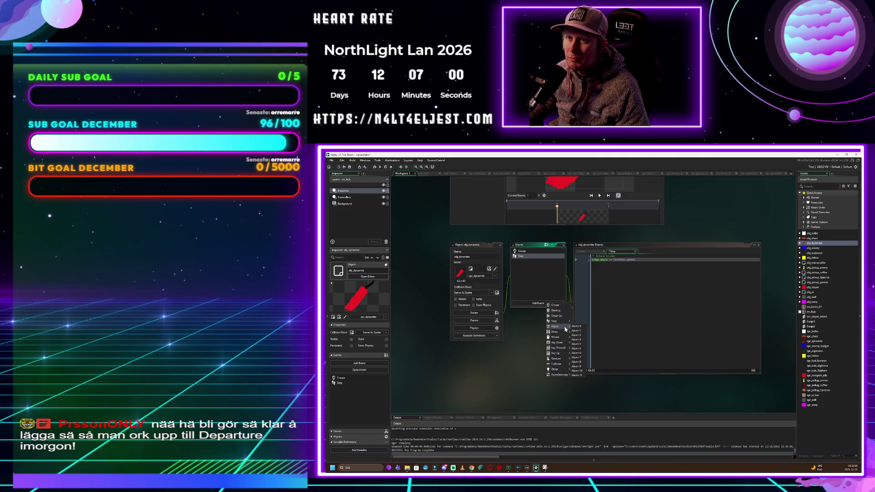
click(576, 327)
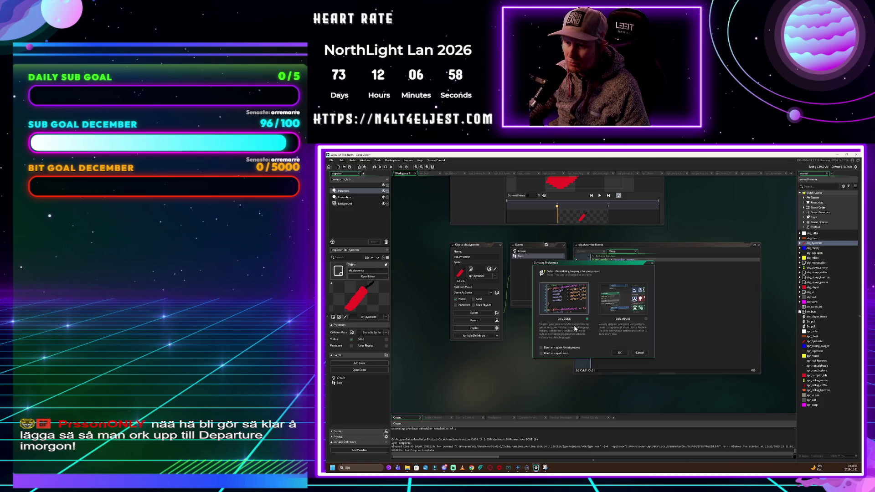
Choose GML Code for Alarm 0, paste the explosion-and-destroy code, and open scr_player_states
click(620, 353)
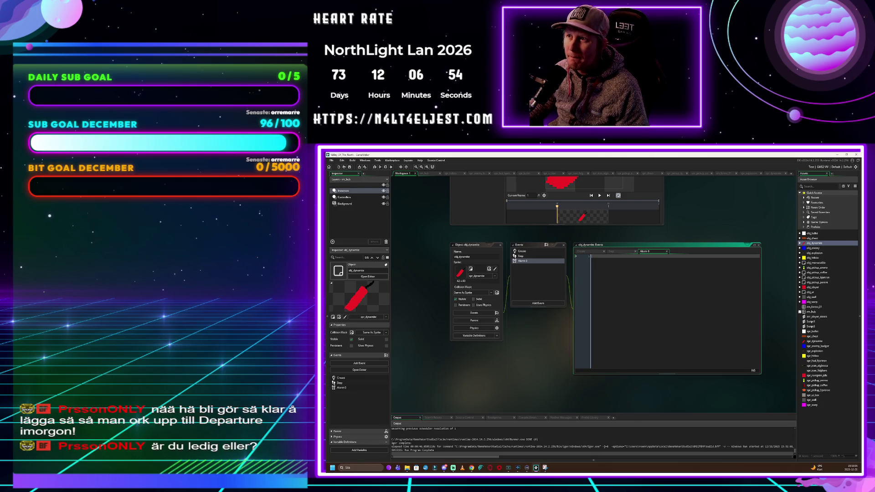
key(ctrl+v)
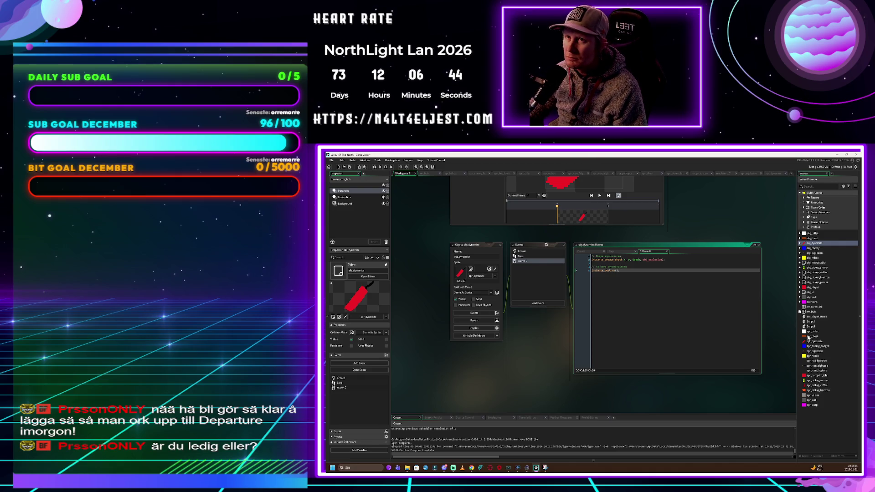
double_click(821, 318)
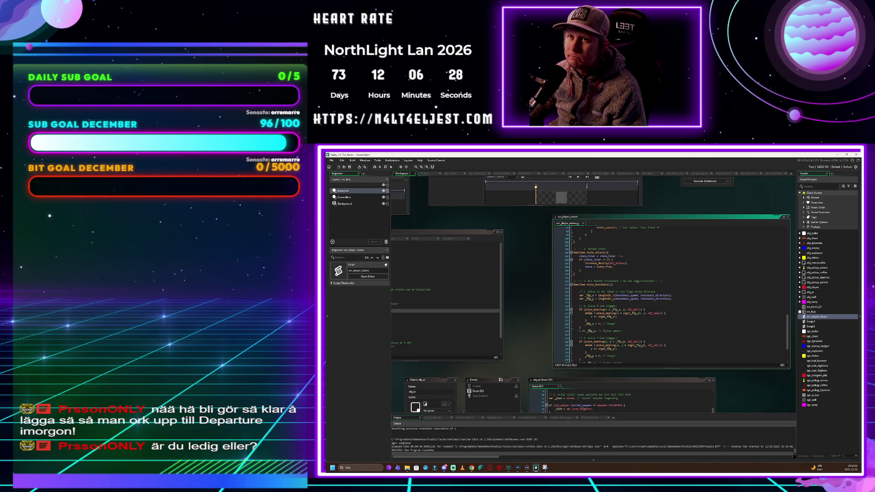
Add var _swap_dynamite = keyboard_check_pressed(ord("3")); to the input checks
scroll(670, 292, up, 15)
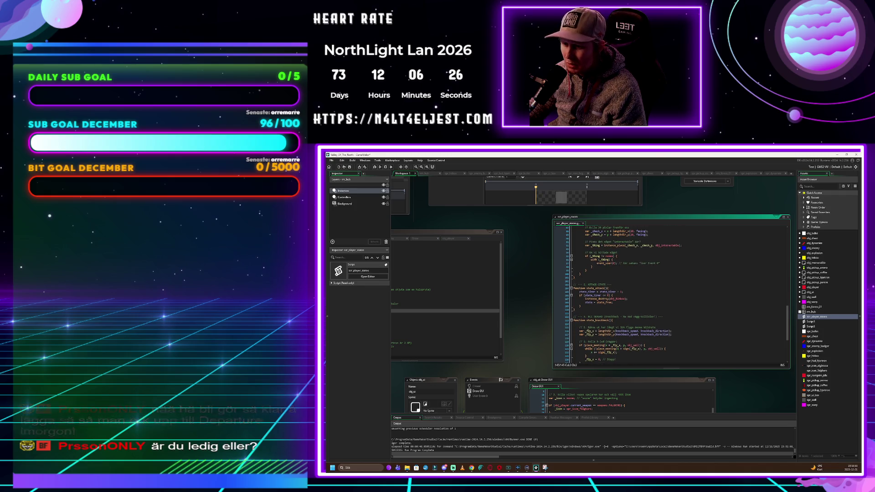
scroll(670, 294, up, 15)
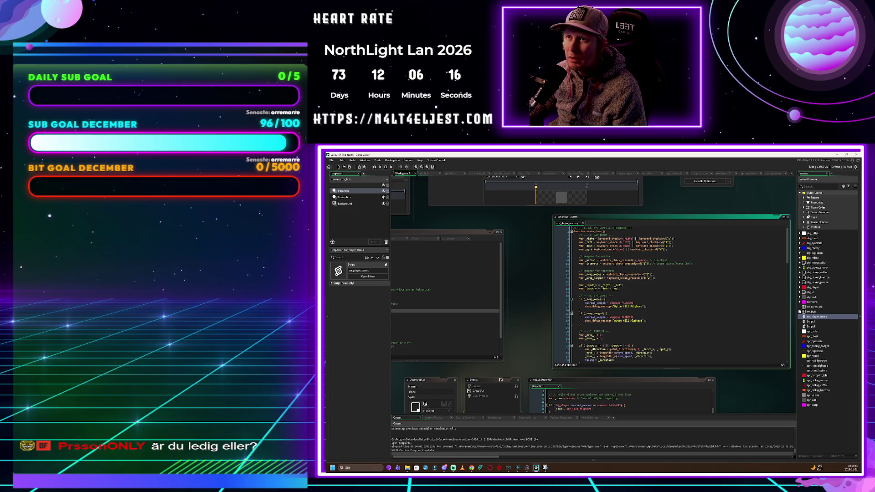
click(581, 278)
key(Return)
text(var _swap_dynamite = keyboard_check_pressed(ord("3"));)
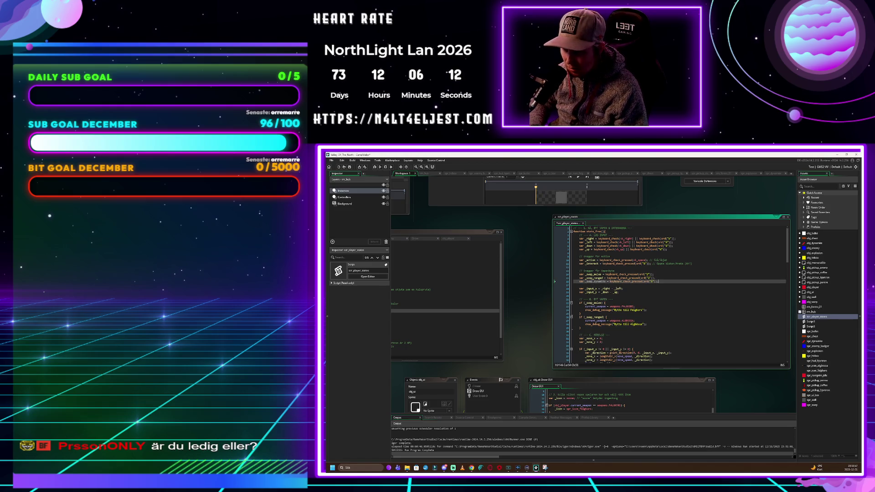
click(575, 295)
click(623, 289)
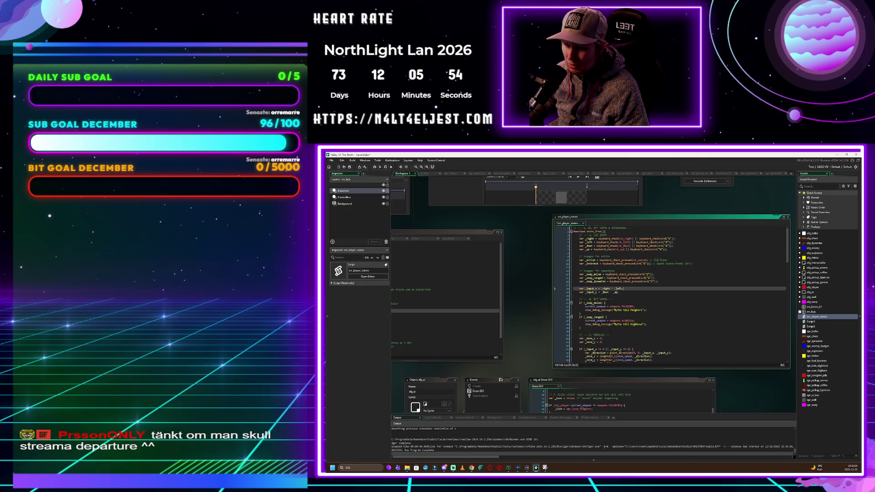
Paste the if (_swap_dynamite) block after the weapon swap checks to set current_weapon to dynamite
scroll(675, 294, down, 1)
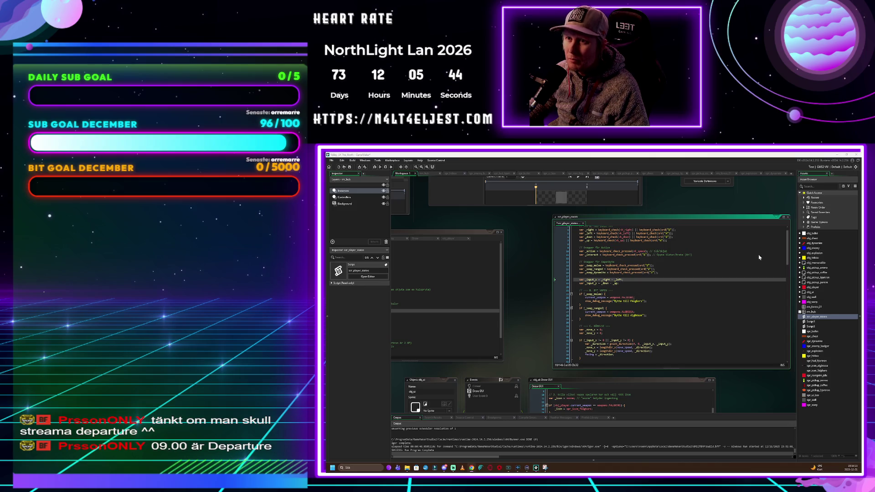
click(581, 322)
key(Return)
key(Return)
key(Up)
key(Tab)
text(if (_swap_dynamite) {     current_weapon = weapons.DYNAMIT;     show_debug_message("Bytte till Dynamit"); })
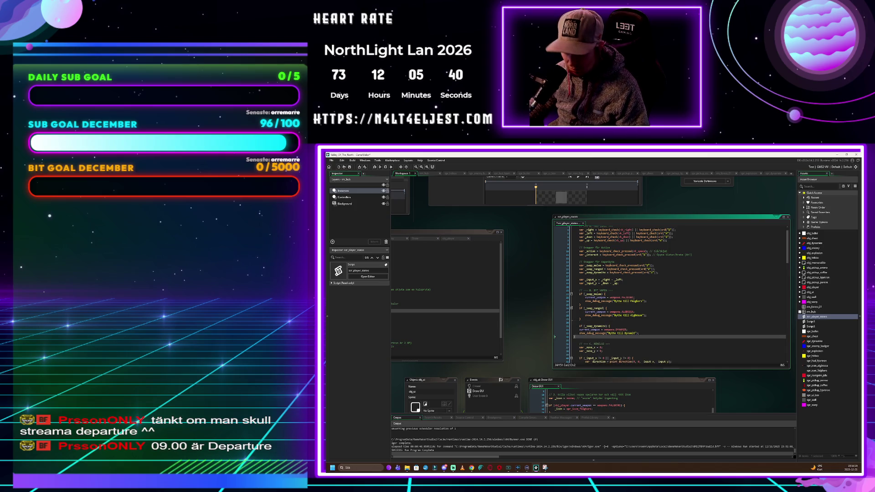
click(585, 322)
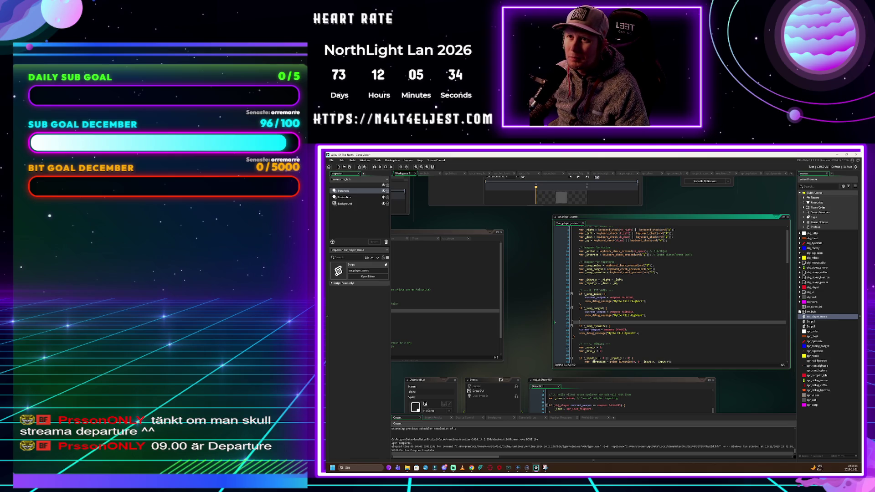
Paste the dynamite-throwing code above the interact section of scr_player_states
scroll(670, 295, down, 7)
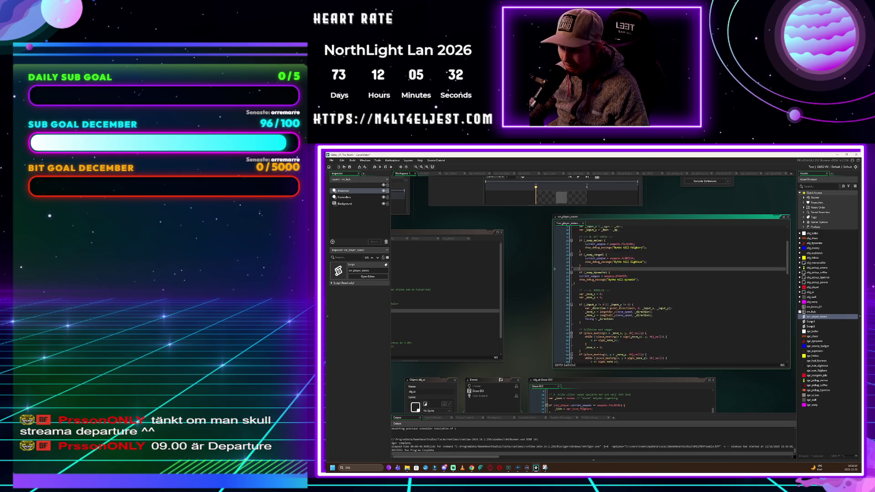
scroll(671, 294, down, 13)
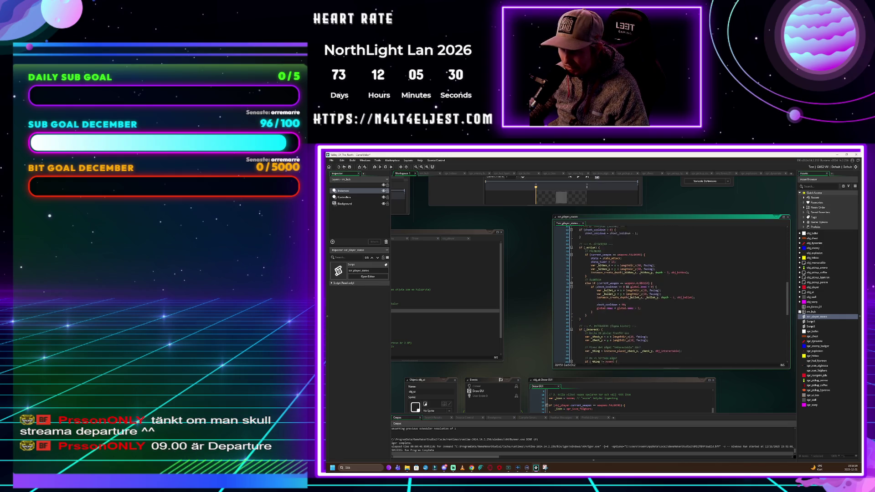
scroll(671, 294, down, 2)
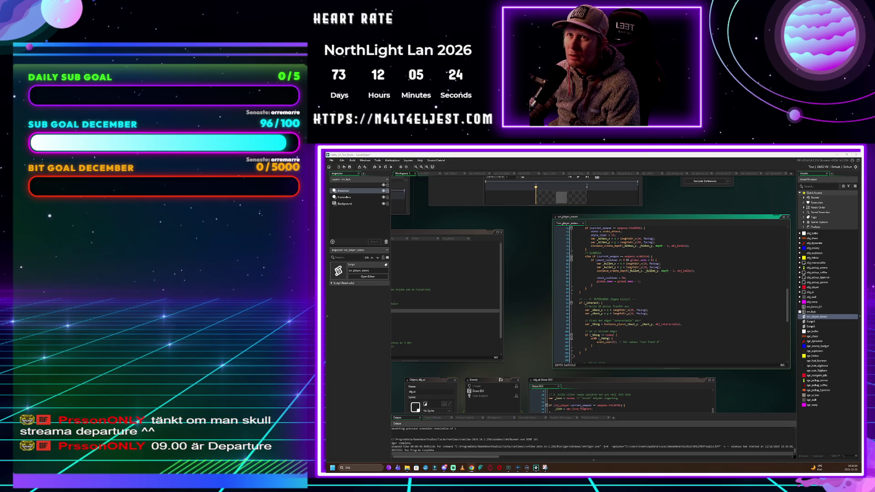
key(Return)
key(Return)
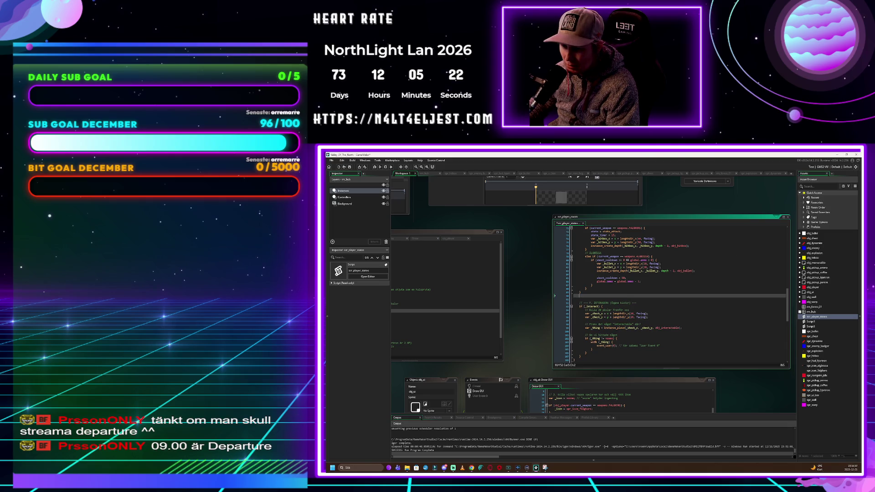
key(ctrl+v)
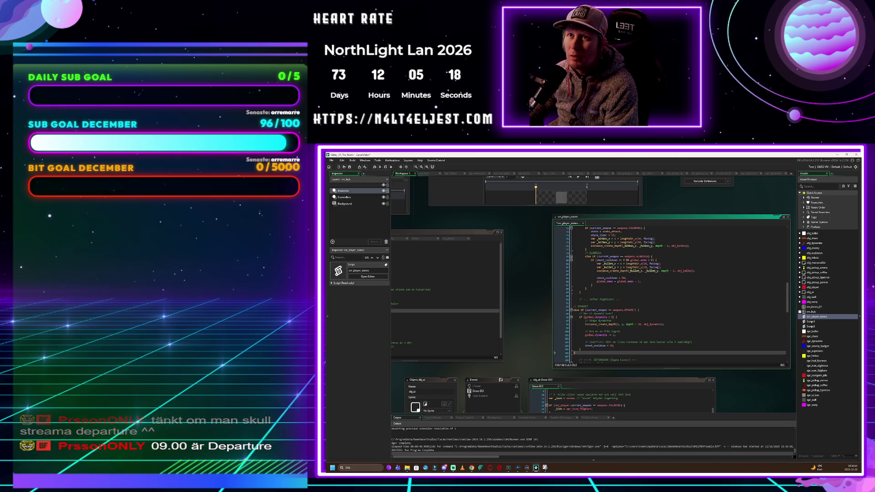
Delete the extra blank lines above the // DYNAMIT block
click(555, 299)
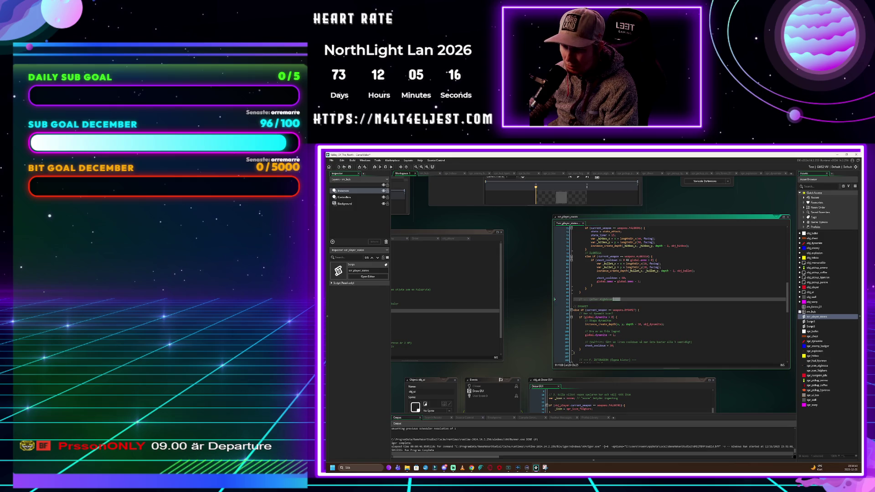
key(Delete)
key(Delete)
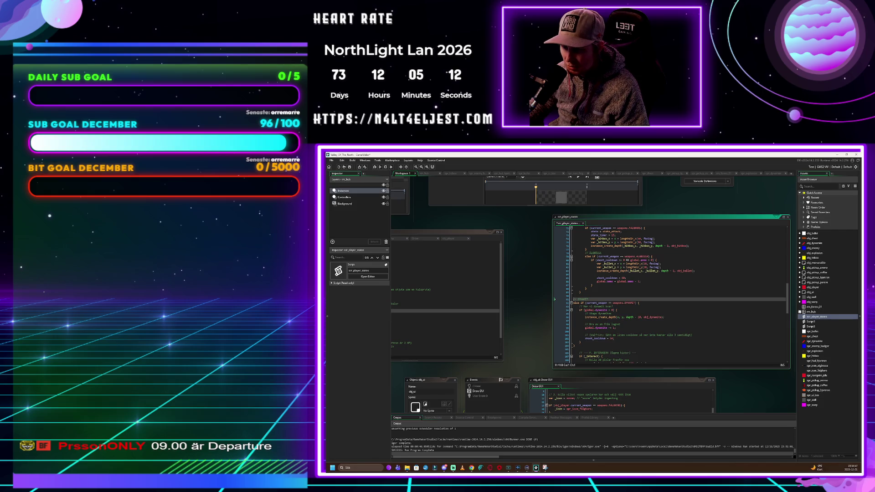
scroll(675, 294, down, 2)
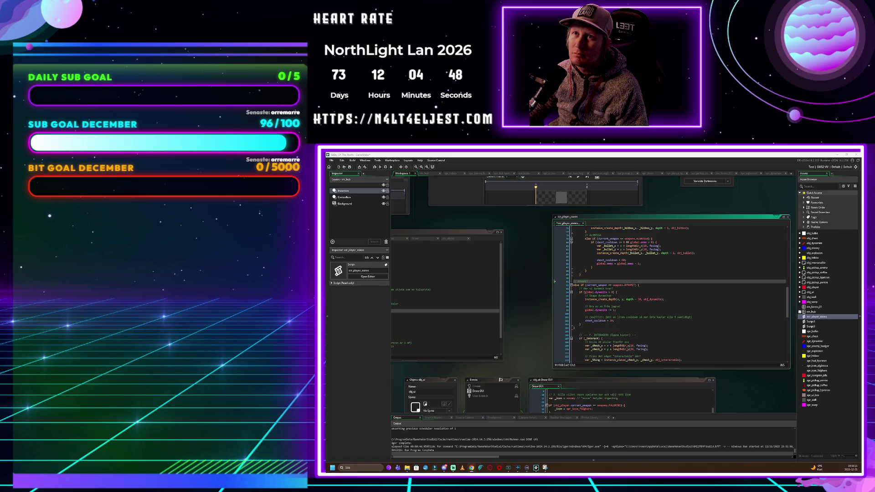
Create a new sprite named spr_icon_dynamite, cancelling the image import for now
click(826, 427)
right_click(826, 427)
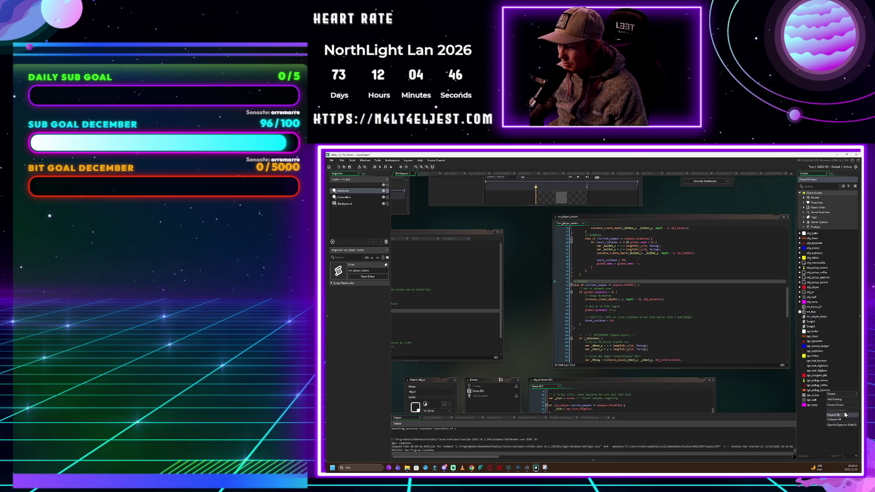
mouse_move(841, 395)
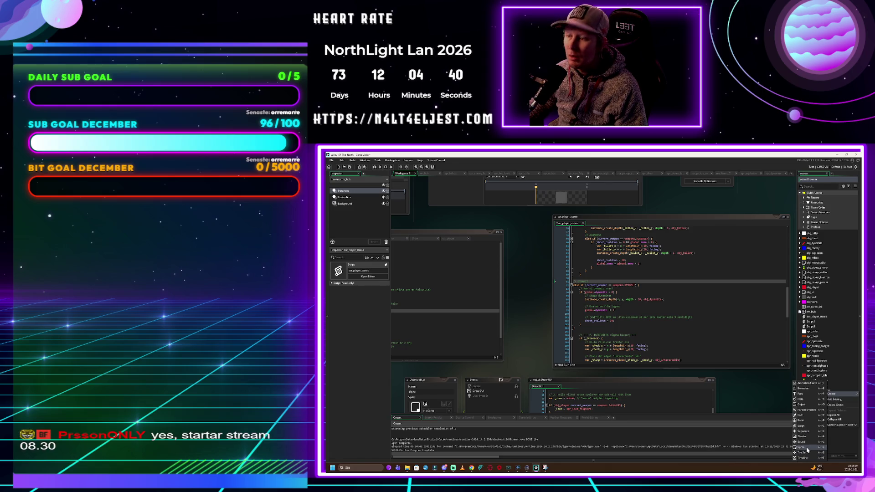
click(807, 449)
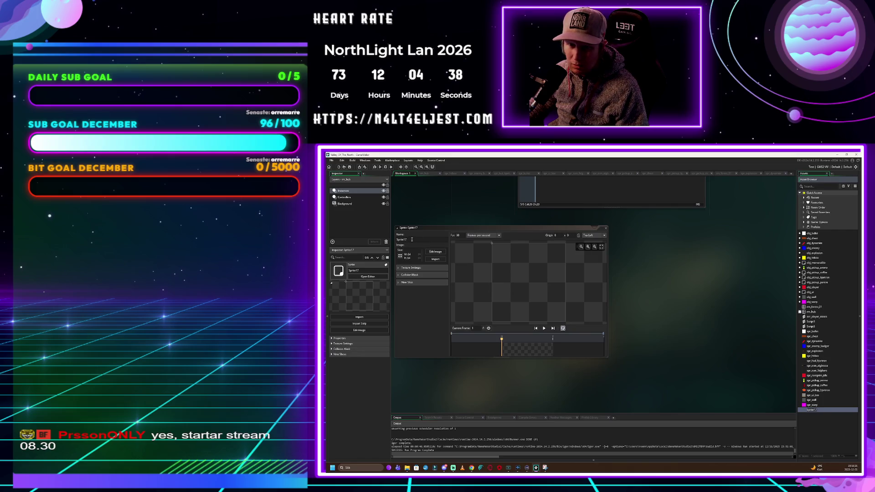
click(395, 242)
text(spr_icon_dynamite)
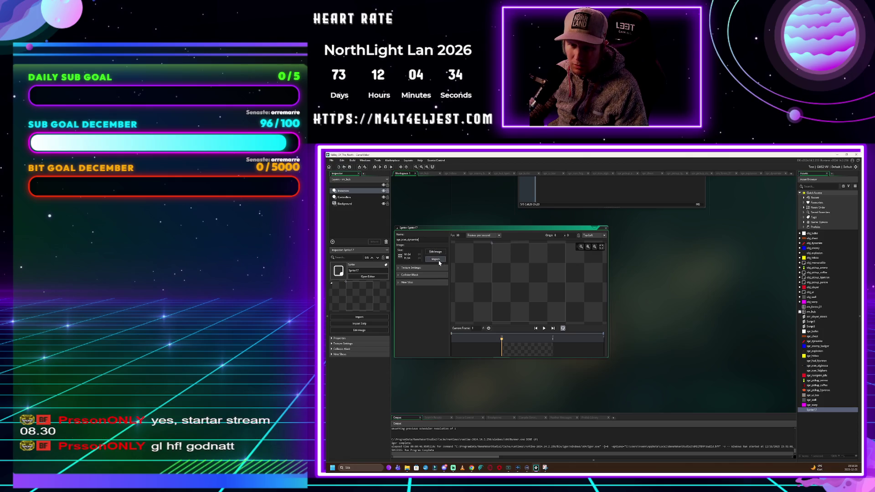
click(439, 261)
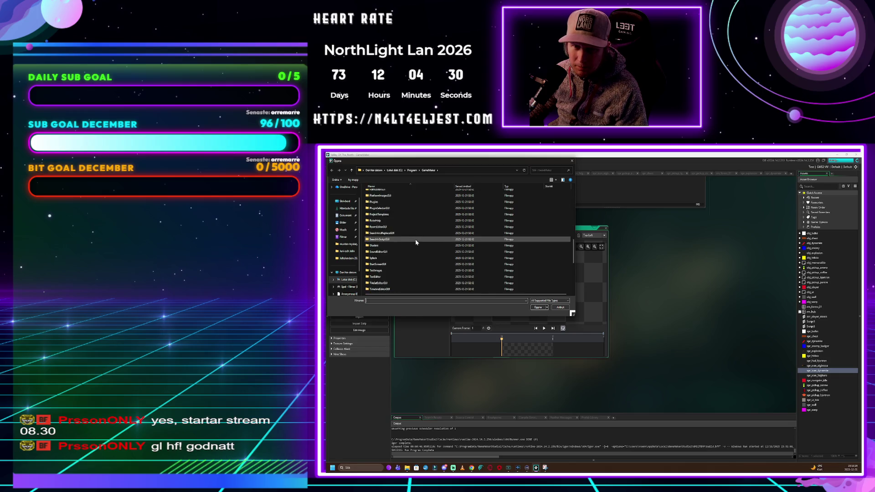
key(Escape)
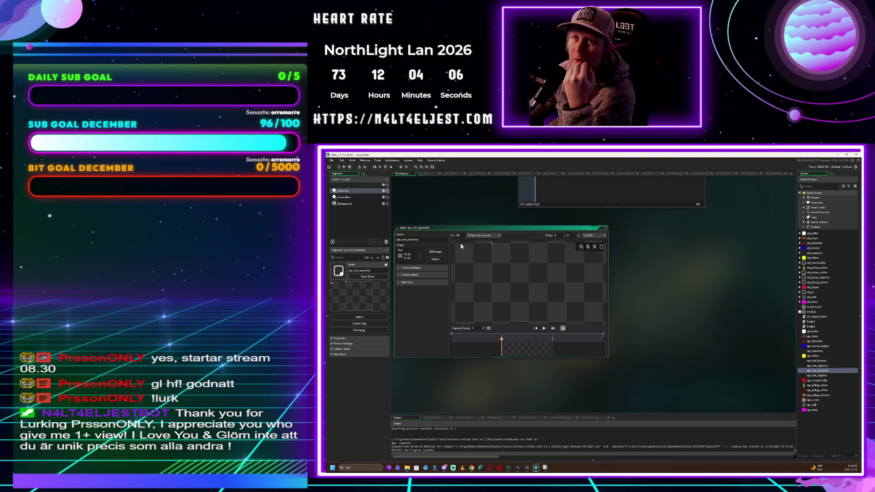
double_click(818, 292)
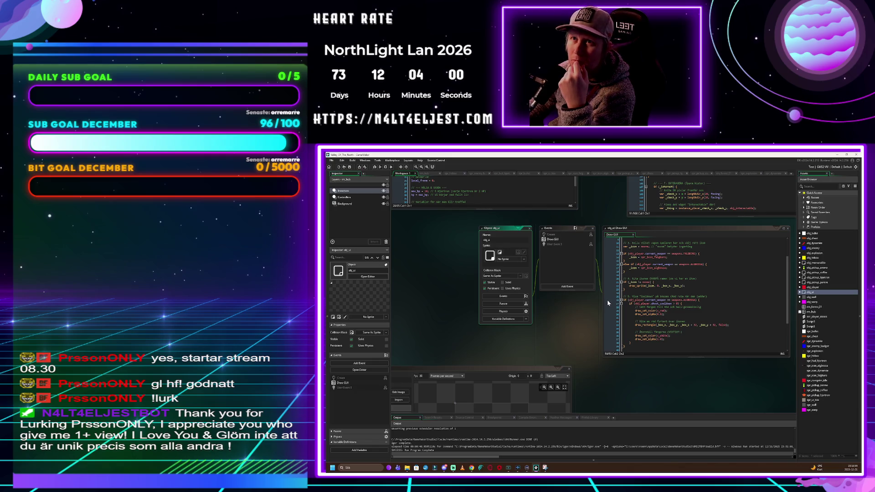
Paste a weapons.DYNAMIT icon case after the closing brace in Draw GUI and delete the old comment line
click(556, 240)
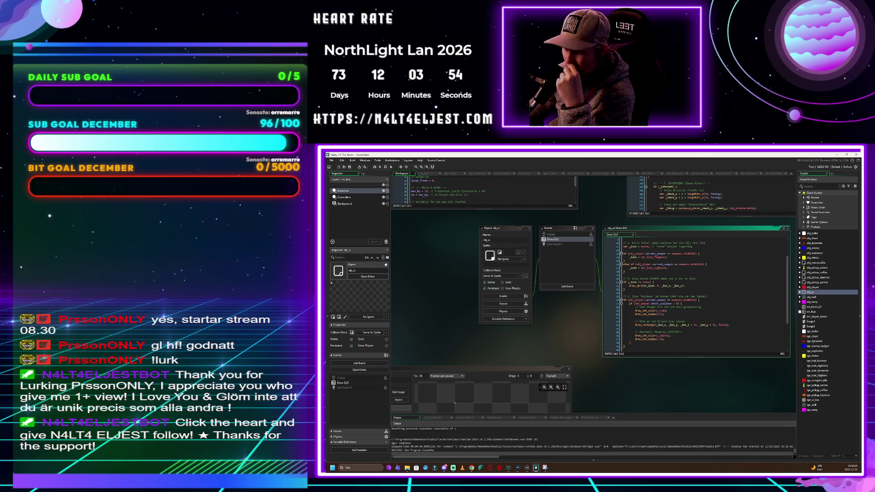
scroll(702, 294, up, 2)
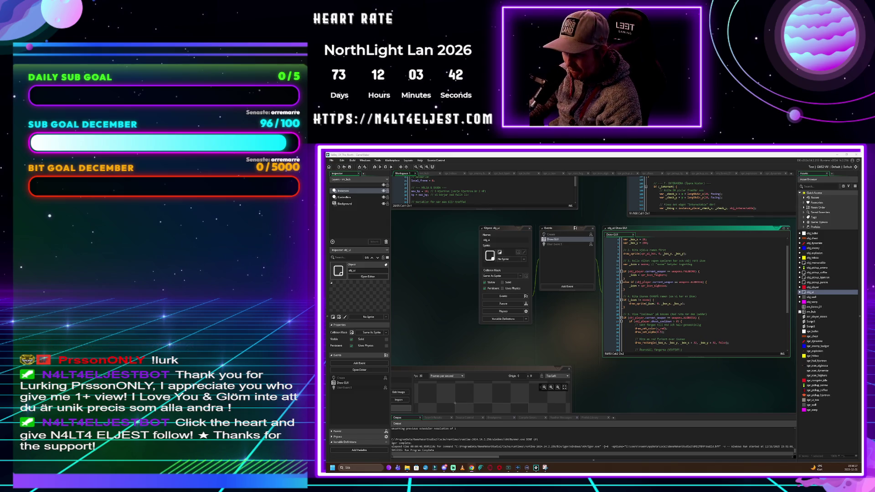
scroll(696, 292, down, 1)
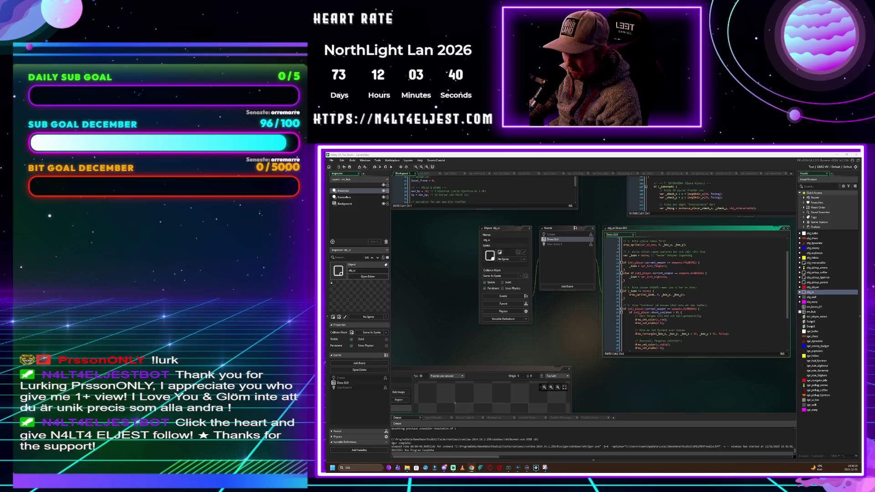
click(625, 280)
key(Return)
key(Return)
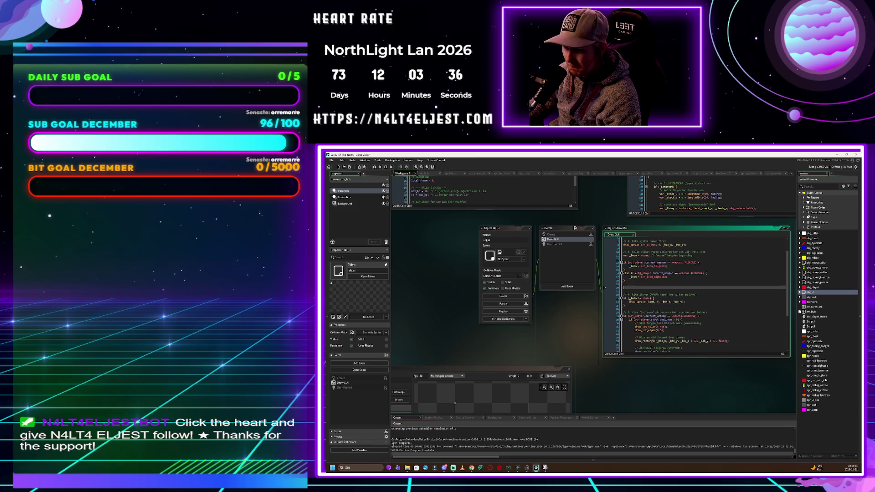
key(ctrl+v)
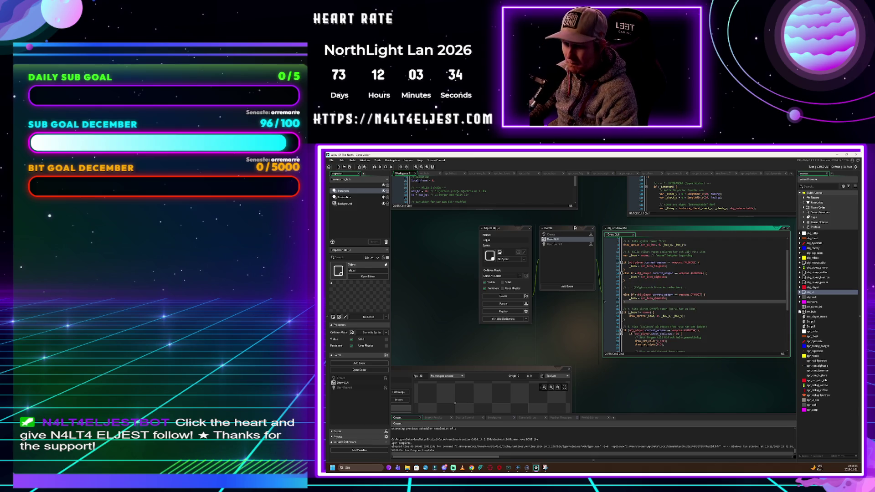
key(Up)
key(Up)
key(Up)
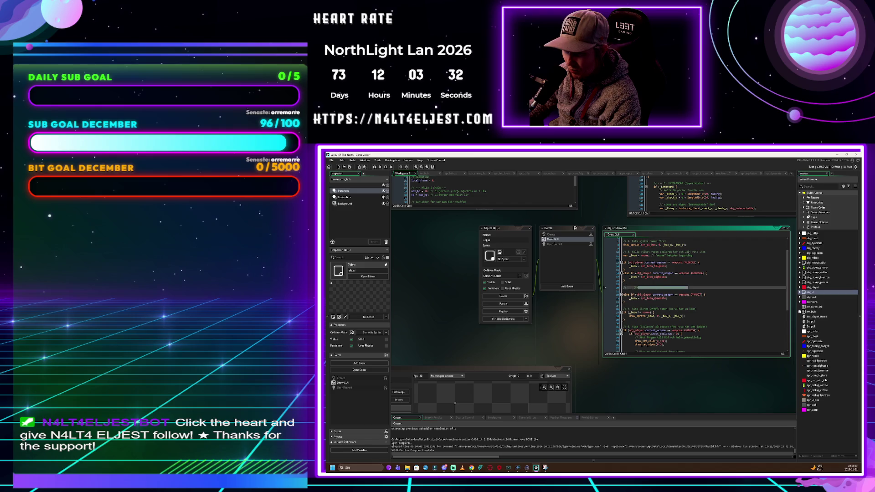
key(shift+End)
key(Delete)
key(Delete)
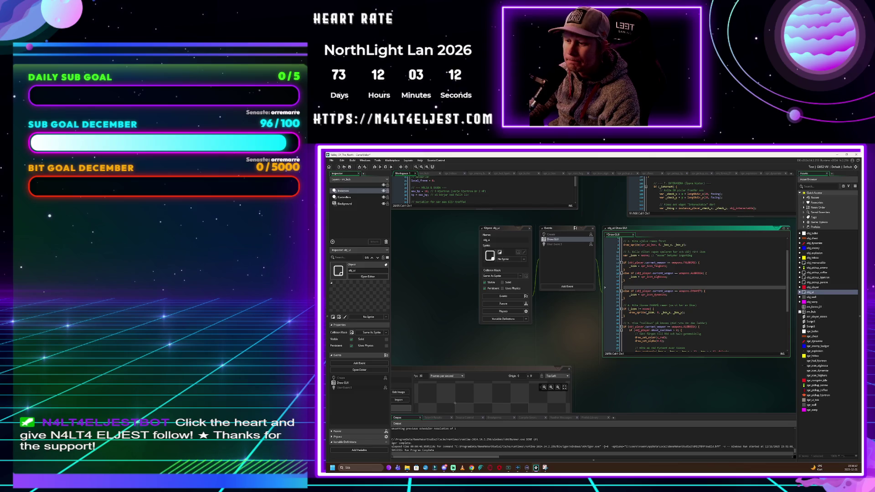
scroll(697, 296, down, 3)
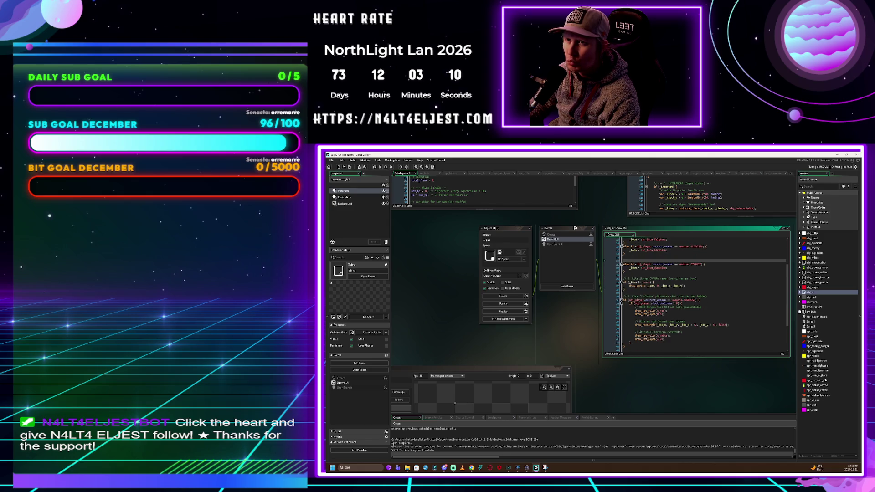
scroll(697, 292, down, 1)
Replace all the obj_ui Draw GUI code with the new version and run the game with F5
click(702, 298)
key(ctrl+a)
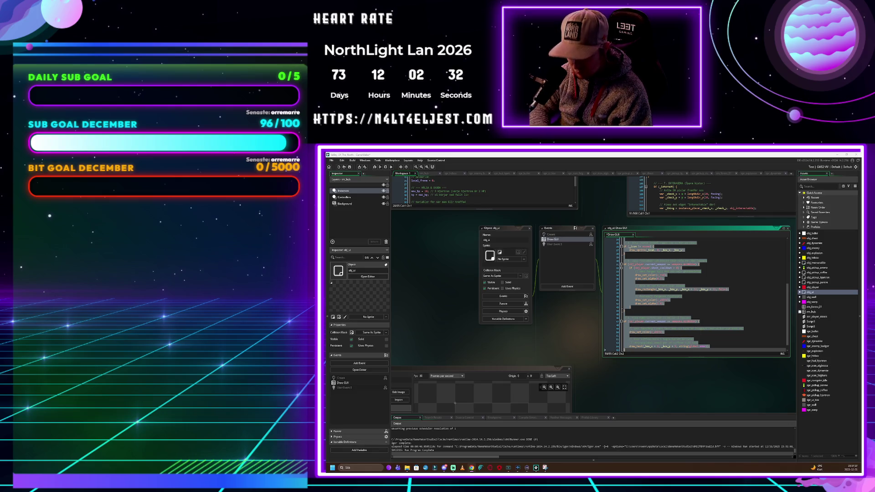
click(693, 298)
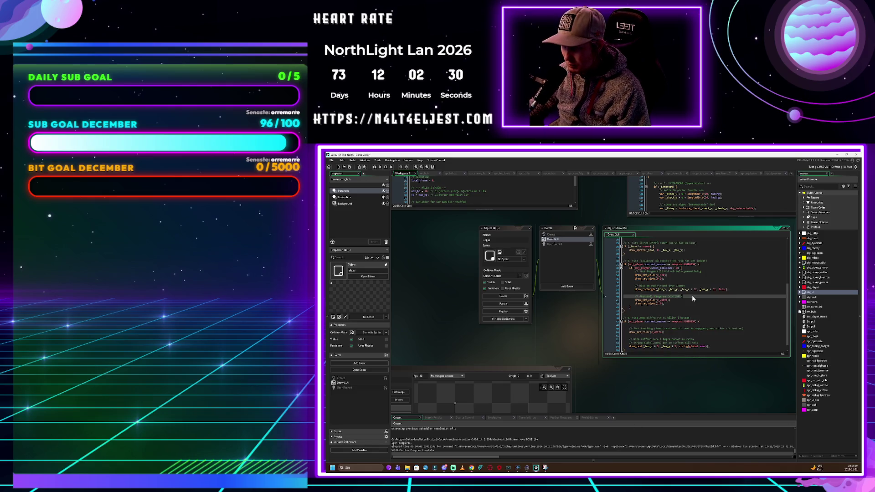
key(ctrl+a)
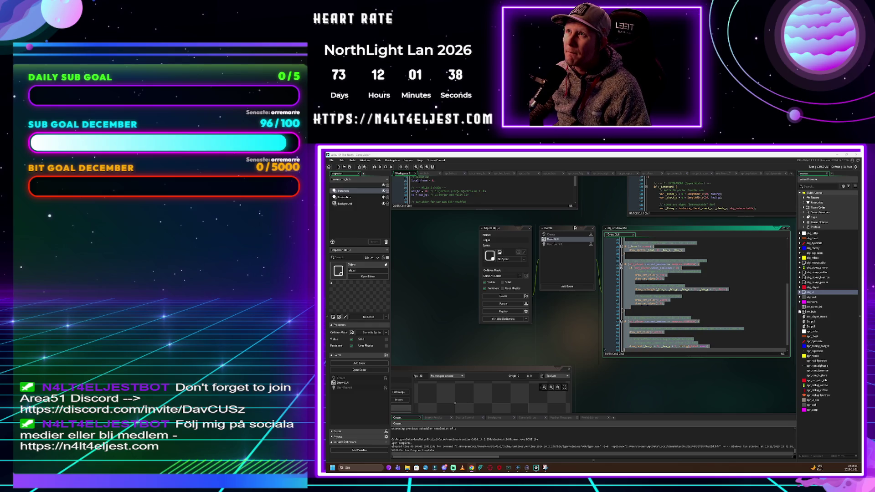
key(ctrl+v)
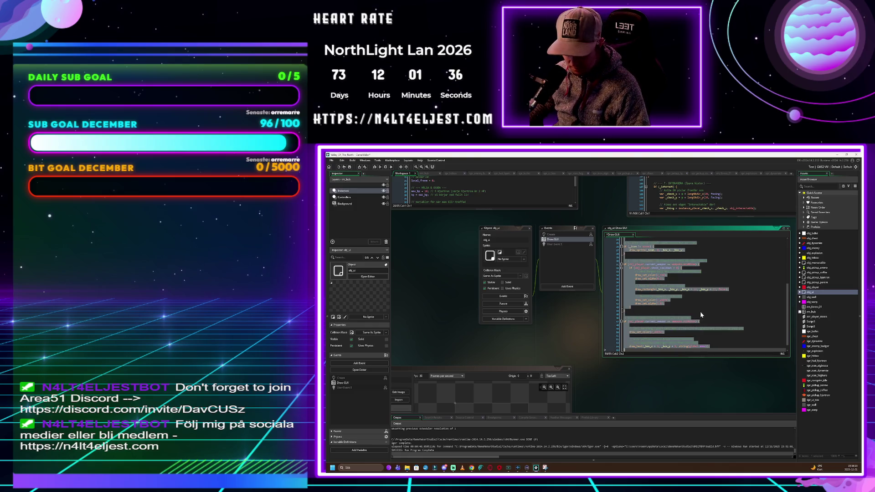
key(F5)
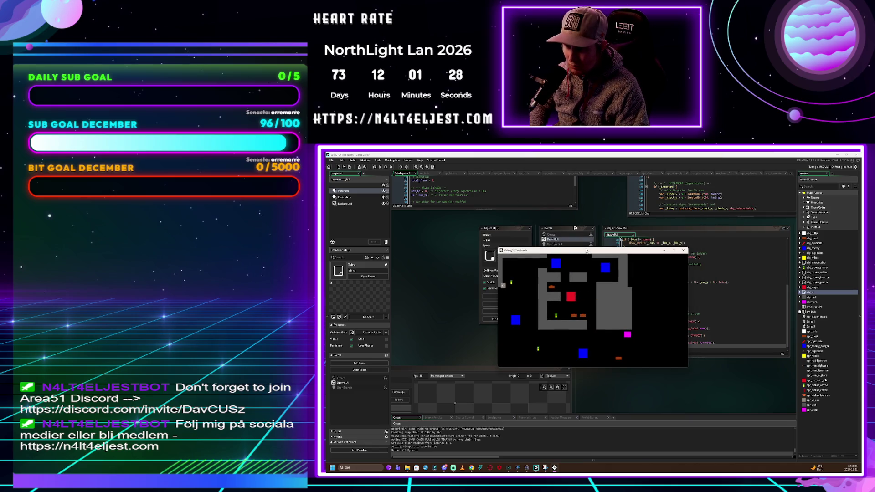
Cycle the weapons past Fälgkors to the Dynamit weapon in the running game
key(e)
key(e)
key(e)
key(e)
key(e)
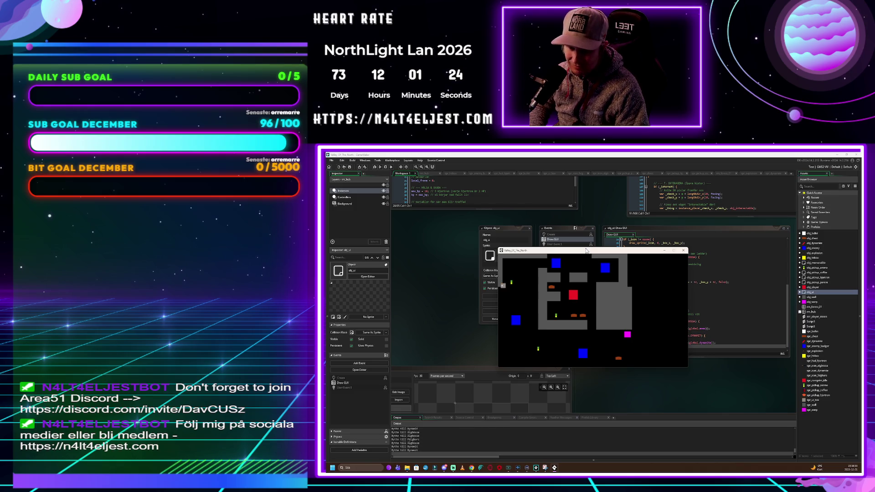
key(e)
key(a)
key(e)
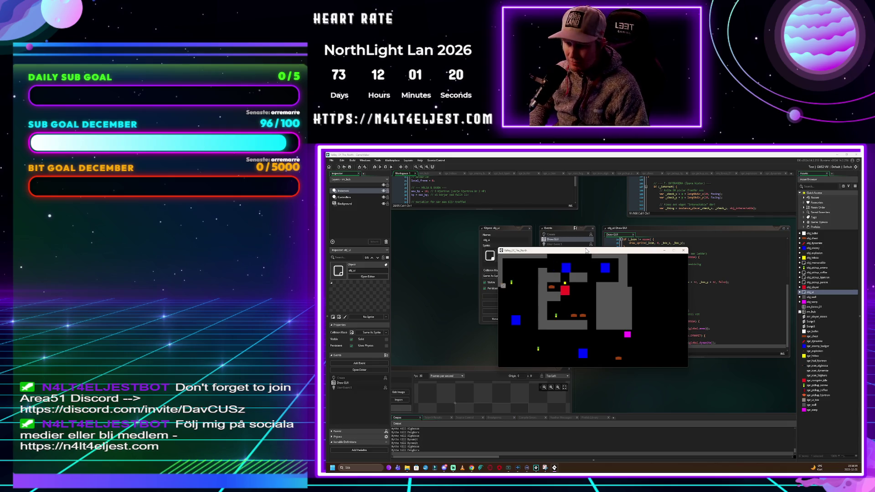
key(e)
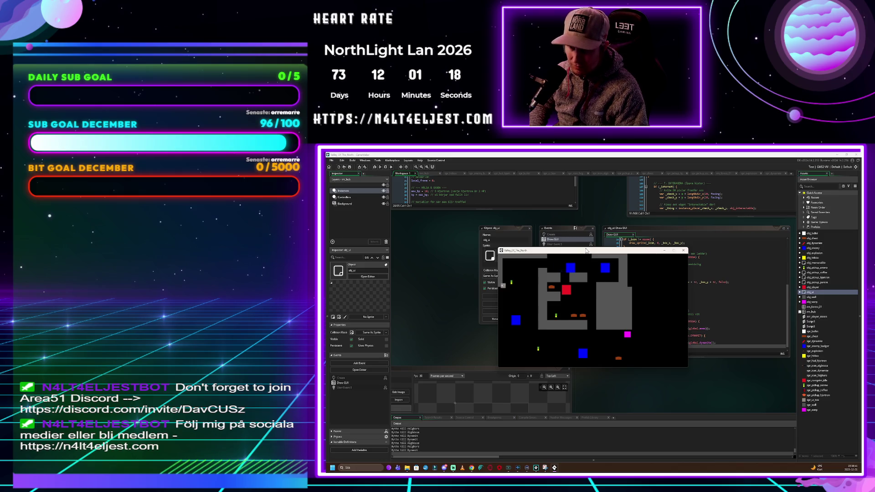
Walk the player down and right around the room, then back left
key(s)
key(d)
key(s)
key(s)
key(Right)
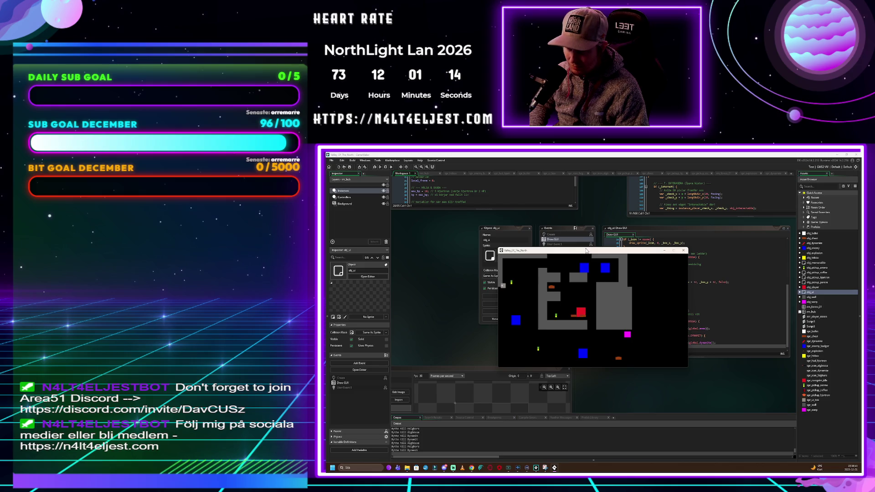
key(Down)
key(Down)
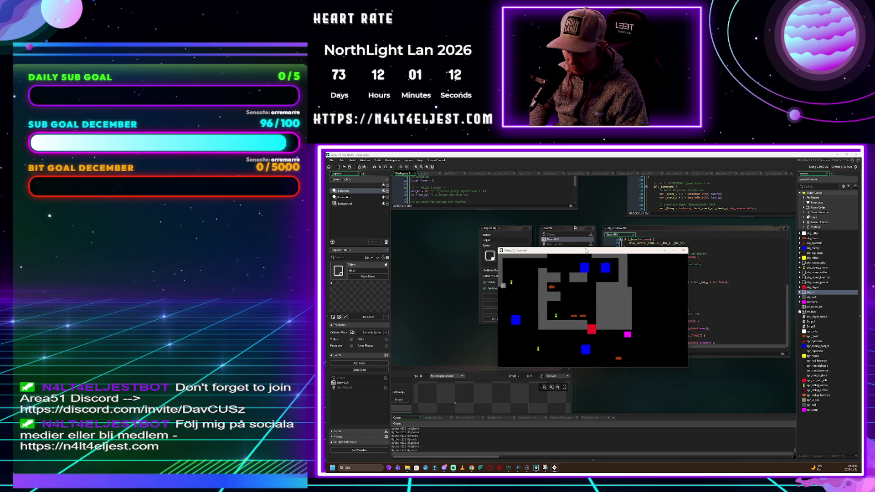
key(Down)
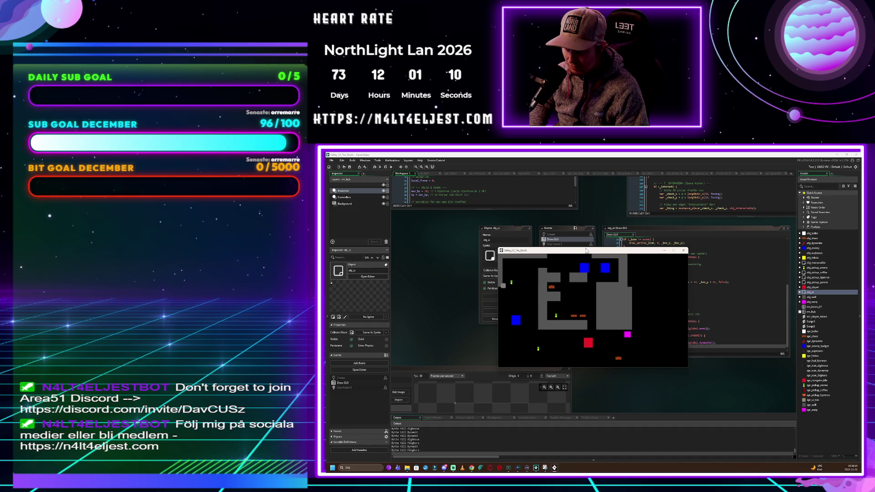
key(Right)
key(Down)
key(Right)
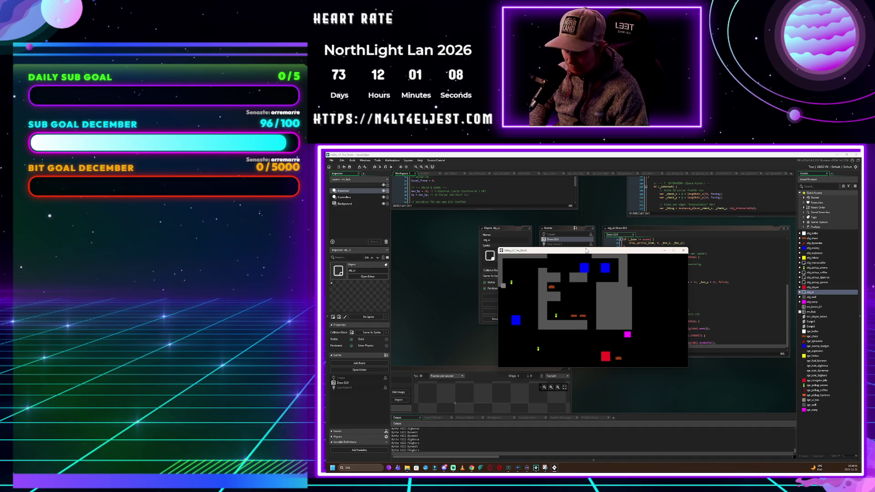
key(Left)
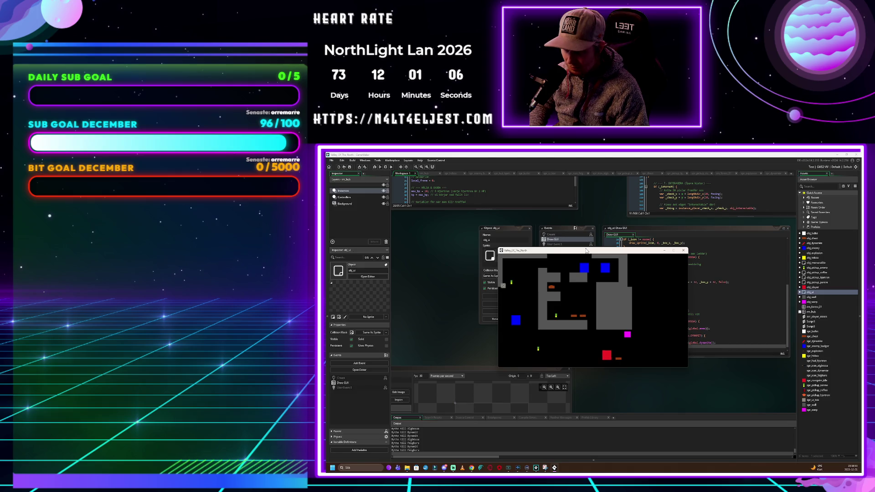
Cycle through the weapons again, then move focus out of the game window
key(e)
key(e)
key(e)
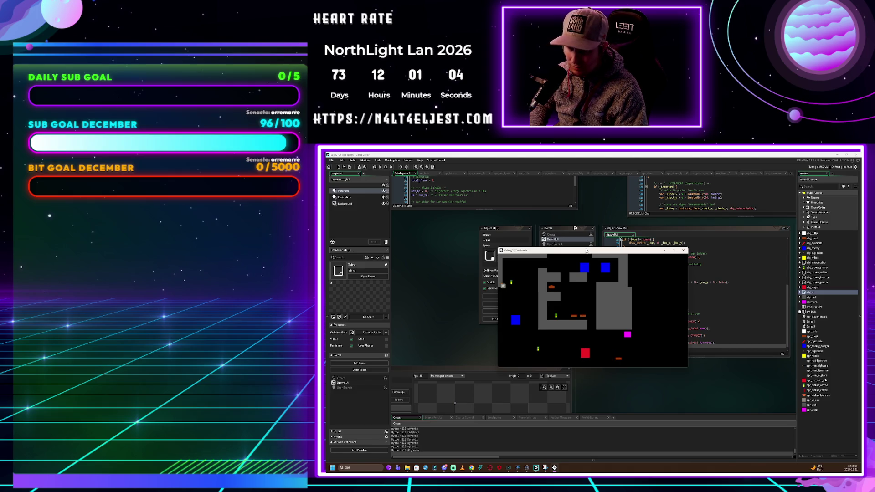
key(e)
key(e)
key(e)
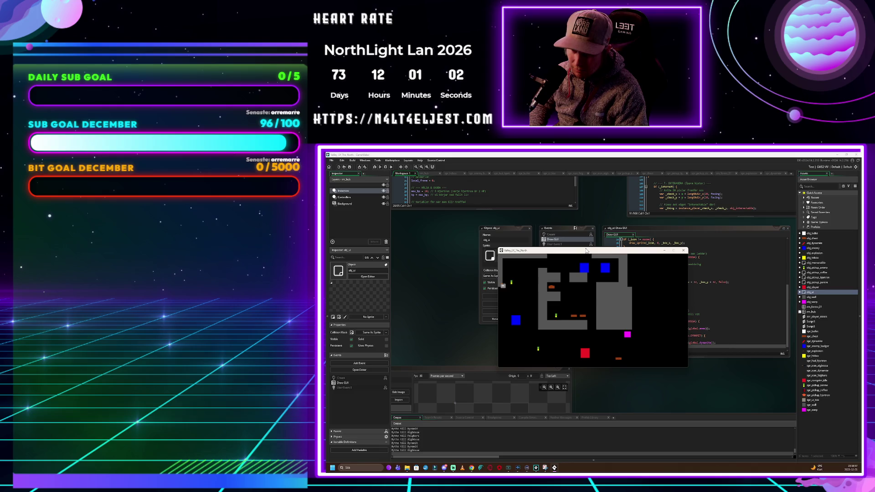
key(e)
key(e)
key(e)
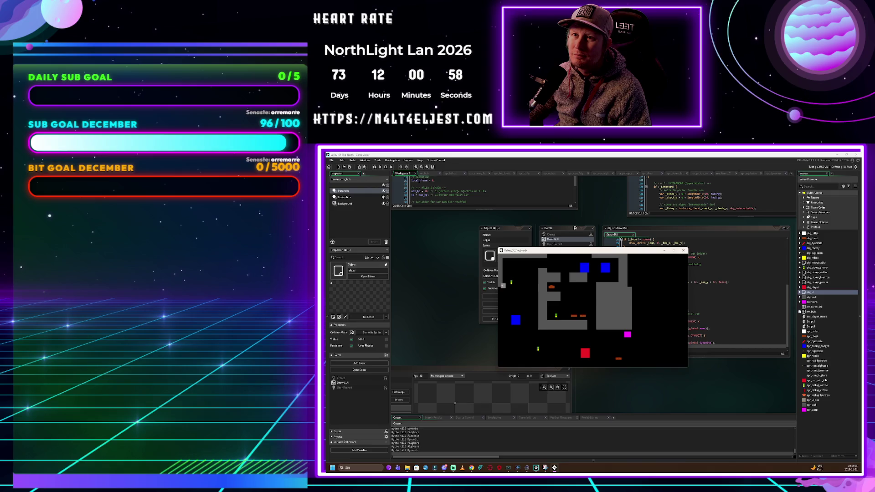
click(455, 403)
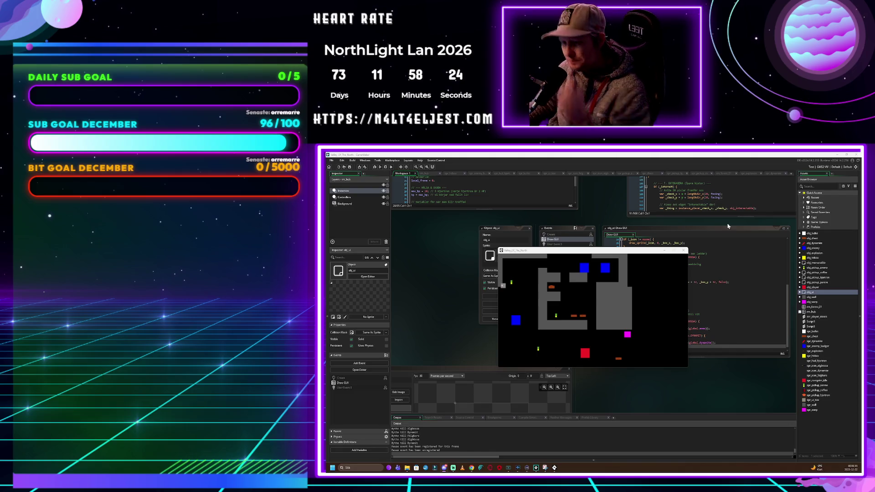
Close the test game window to return to obj_ui's Draw GUI code
click(684, 250)
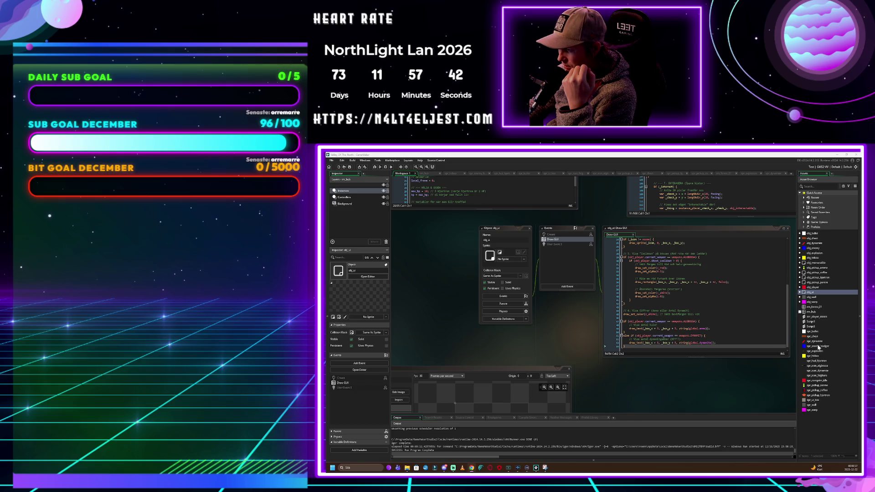
click(819, 371)
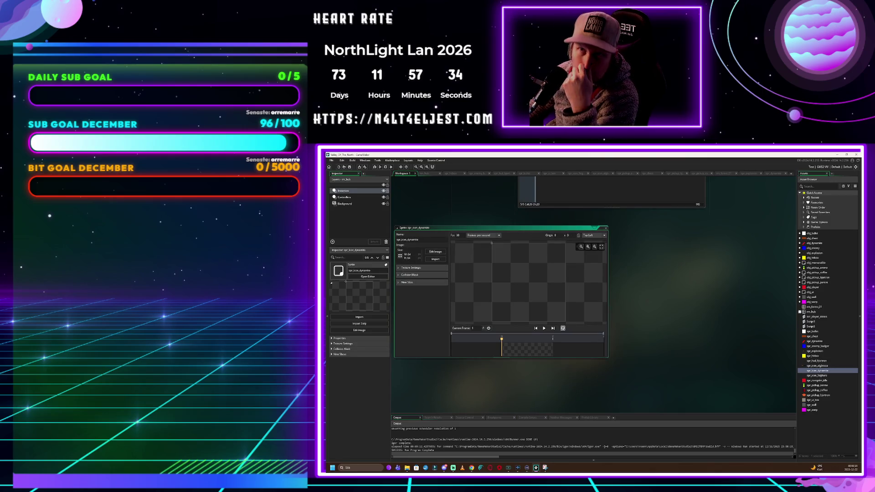
Open spr_icon_dynamite in the image editor on its blank transparent canvas
click(443, 252)
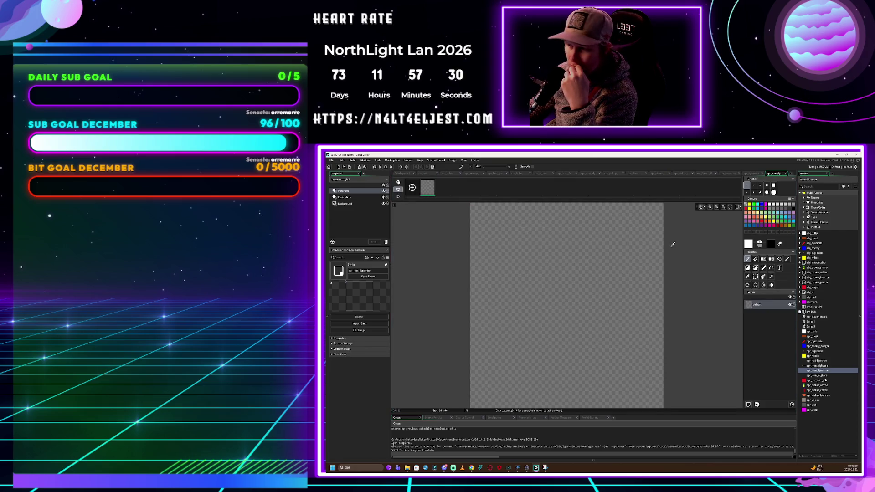
Pick red and draw a diagonal dynamite stick outline, redrawing it after one undo
click(748, 209)
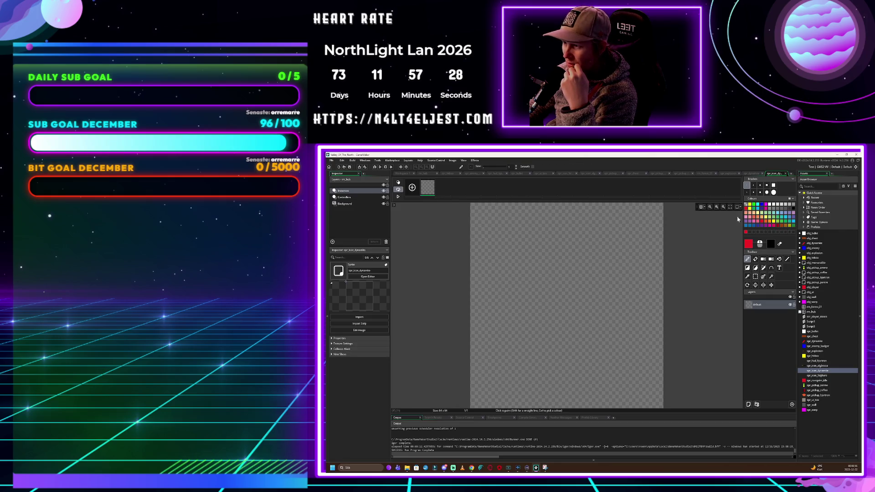
mouse_move(578, 239)
mouse_down()
mouse_move(511, 324)
mouse_move(503, 350)
mouse_move(530, 359)
mouse_move(601, 264)
mouse_move(584, 233)
mouse_up()
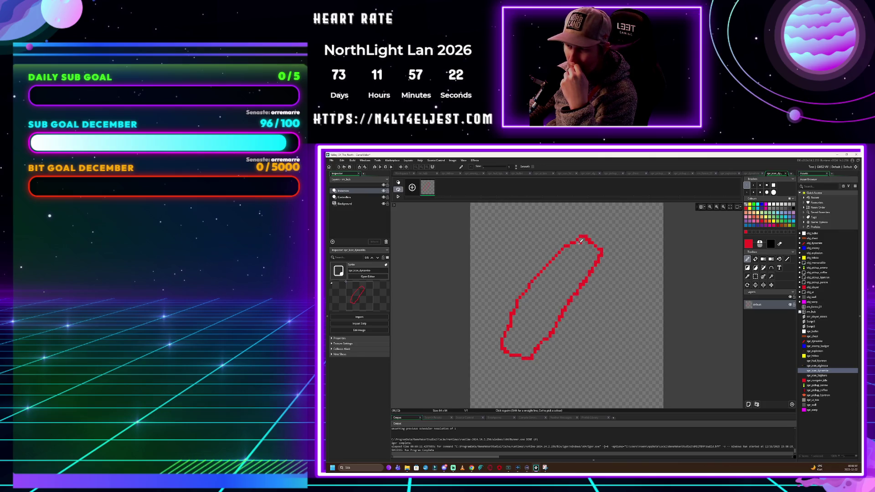
key(ctrl+z)
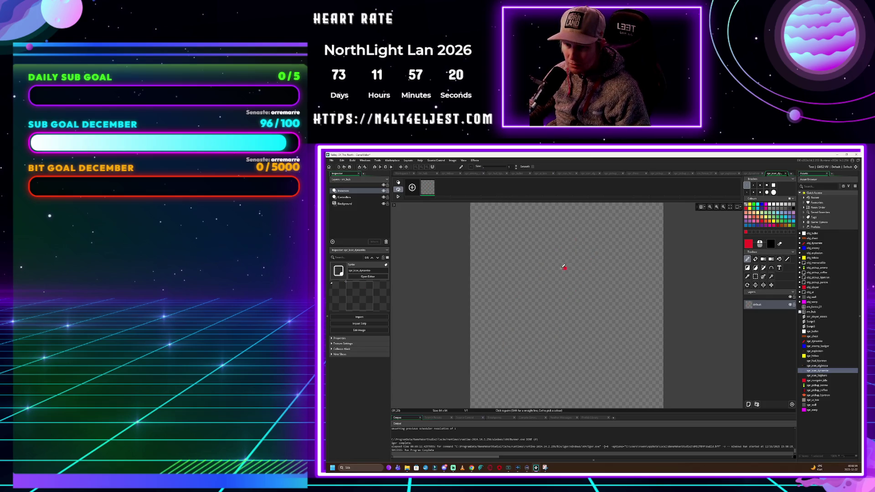
mouse_move(560, 265)
mouse_down()
mouse_move(524, 301)
mouse_move(538, 321)
mouse_move(576, 316)
mouse_move(617, 241)
mouse_move(566, 243)
mouse_move(514, 303)
mouse_move(555, 324)
mouse_up()
mouse_move(555, 261)
mouse_down()
mouse_move(524, 294)
mouse_move(543, 315)
mouse_up()
Fill the dynamite outline solid red and tidy its edges with pencil and eraser
drag(606, 264, 597, 279)
click(779, 259)
click(591, 264)
click(580, 294)
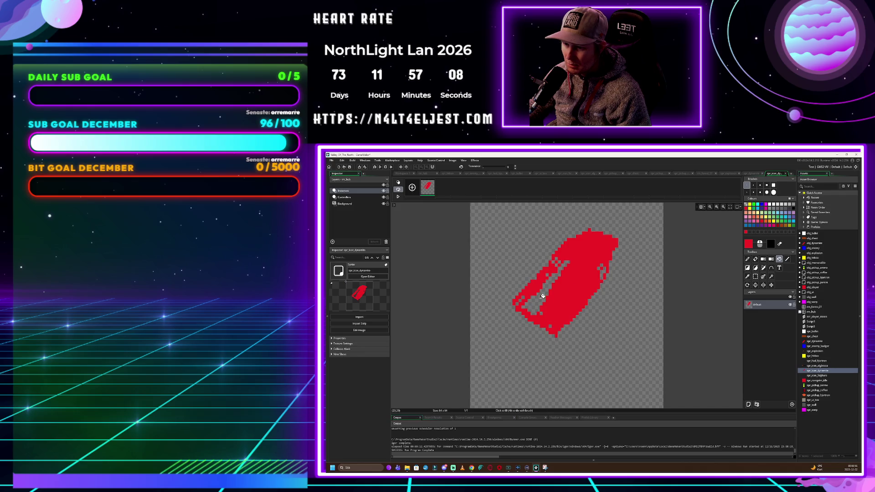
click(553, 279)
click(748, 259)
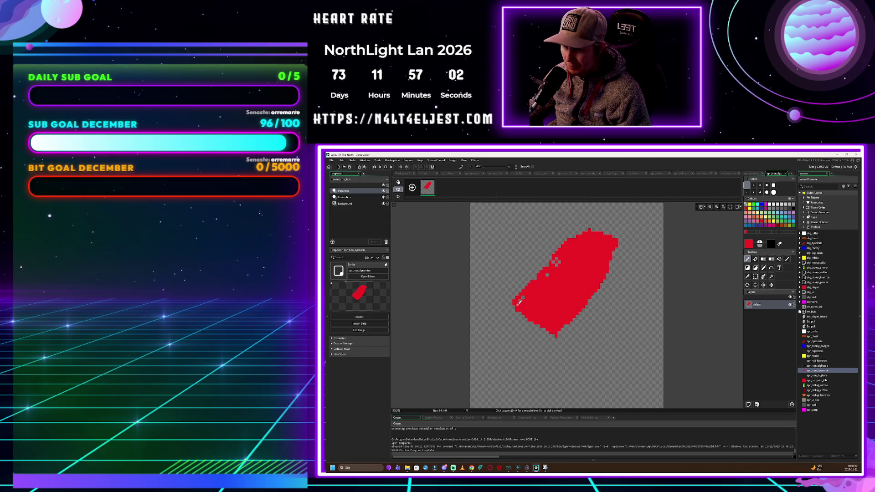
drag(527, 294, 568, 258)
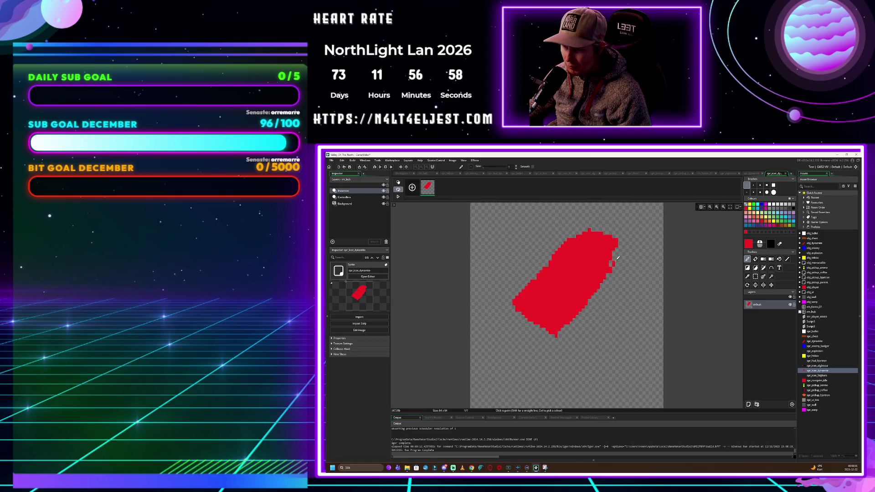
drag(587, 225, 572, 236)
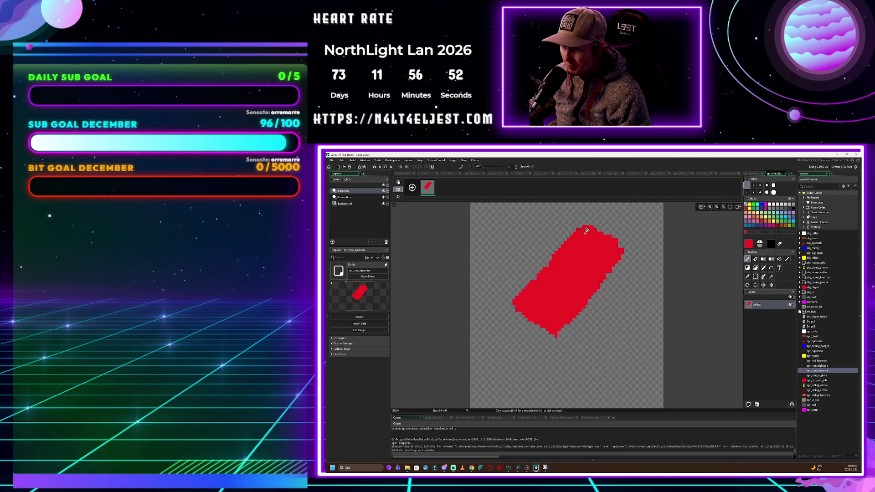
click(756, 259)
mouse_move(618, 238)
mouse_down()
mouse_move(576, 225)
mouse_move(606, 235)
mouse_move(615, 243)
mouse_move(588, 228)
mouse_move(625, 257)
mouse_up()
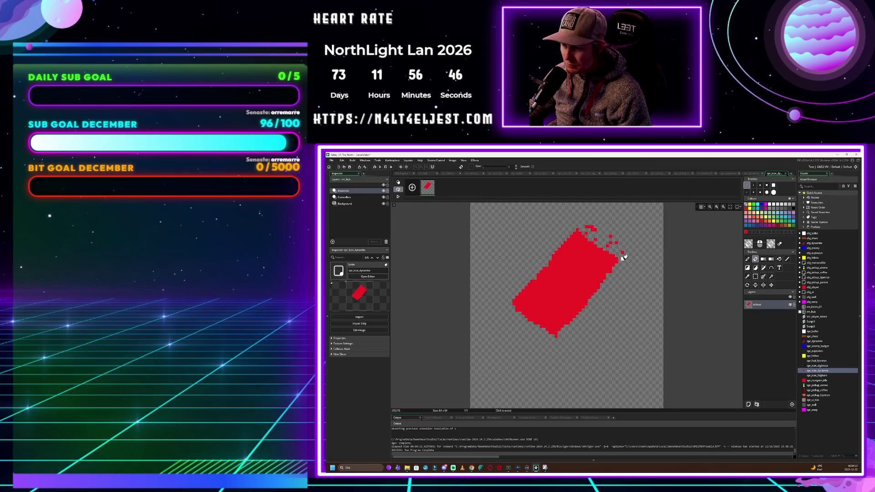
mouse_move(579, 224)
mouse_down()
mouse_move(624, 259)
mouse_move(594, 226)
mouse_move(619, 244)
mouse_move(613, 230)
mouse_move(622, 256)
mouse_move(549, 342)
mouse_move(562, 337)
mouse_up()
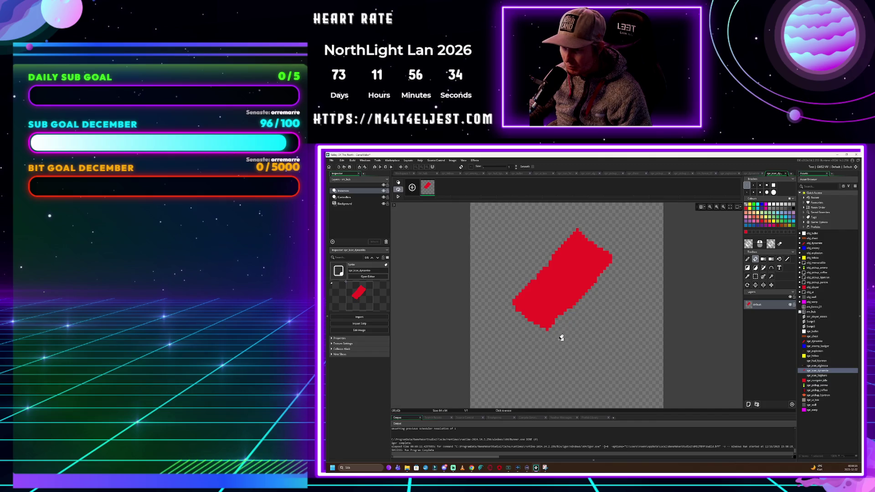
Draw a black fuse at the stick's top and crop the icon to its 42x33 content
click(747, 259)
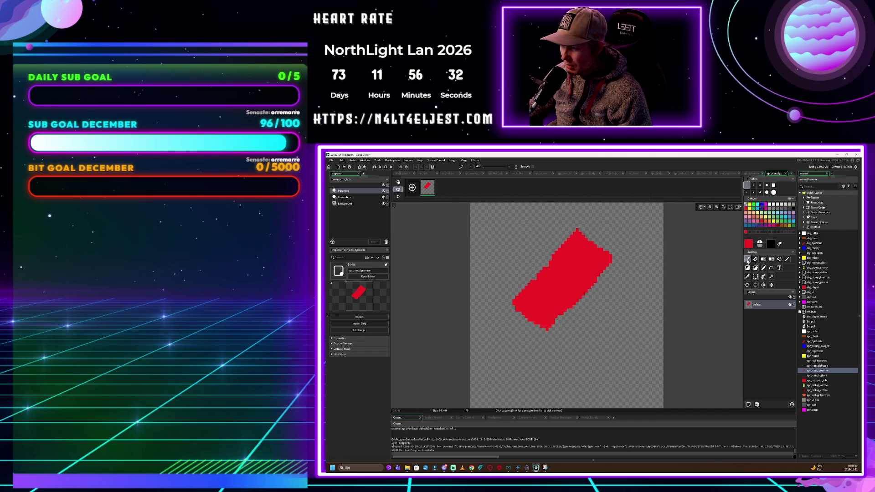
click(794, 211)
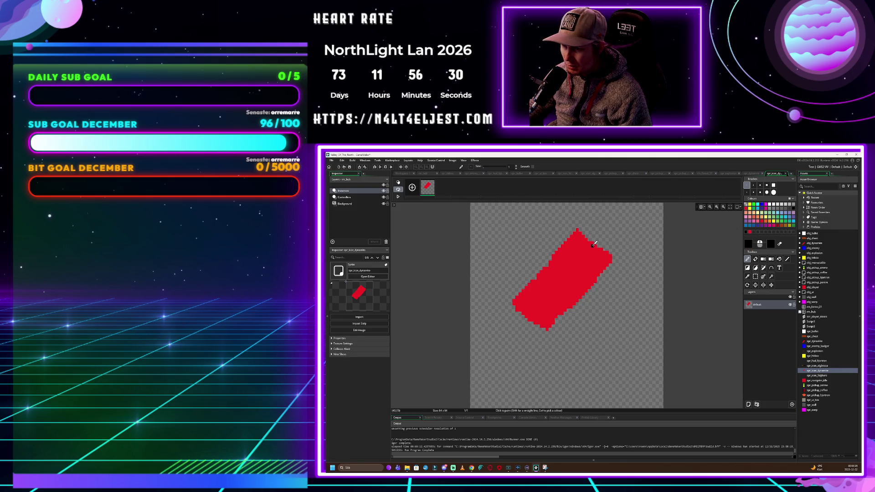
mouse_move(598, 242)
mouse_down()
mouse_move(635, 226)
mouse_move(598, 244)
mouse_up()
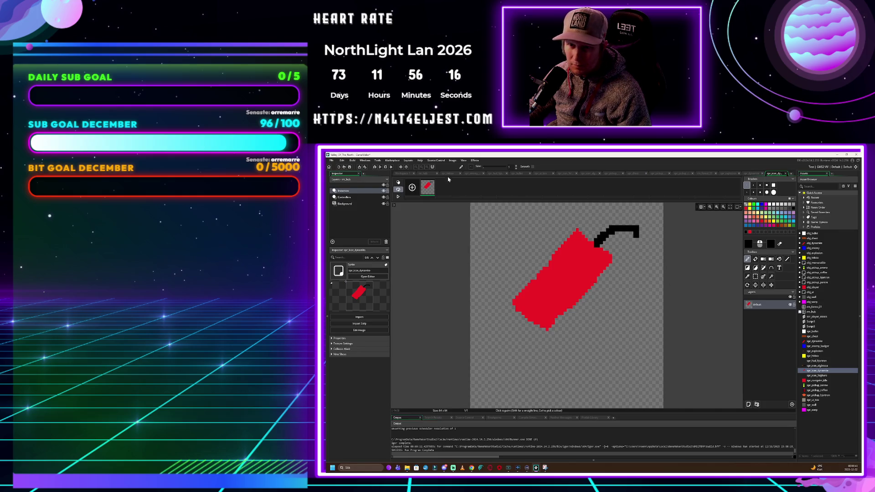
click(454, 163)
click(462, 245)
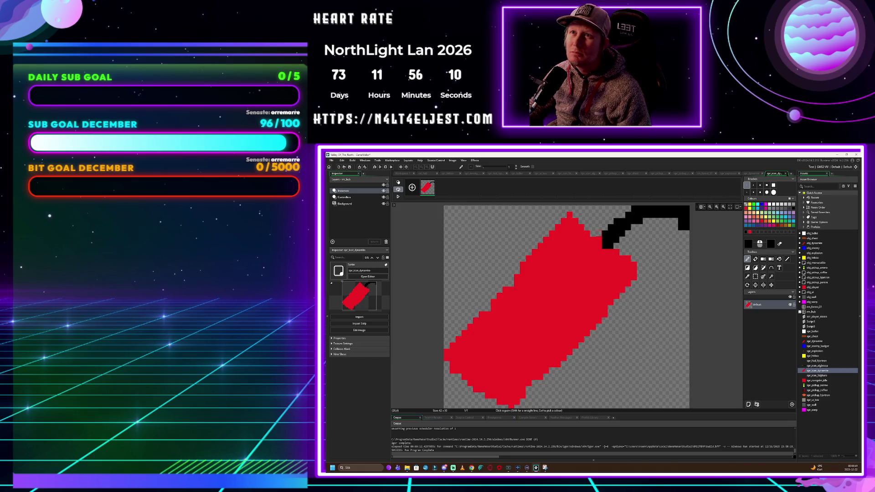
double_click(819, 316)
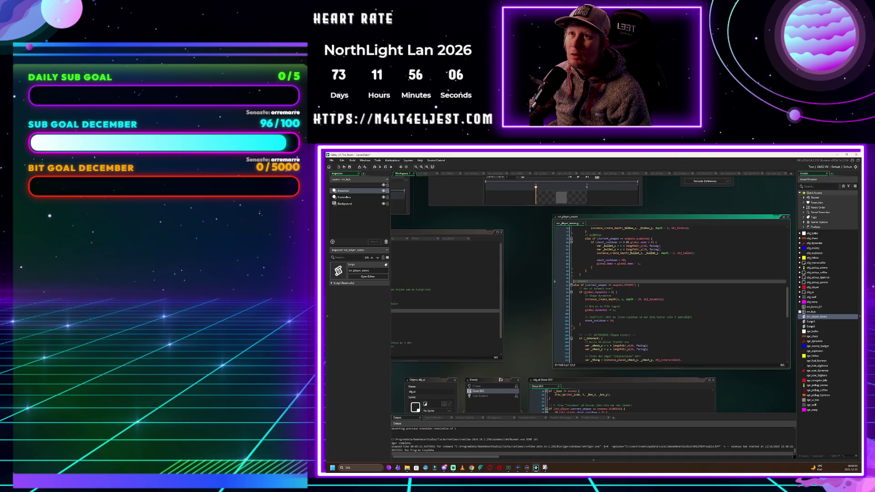
Review the end of scr_player_states, open obj_player's Create event, and run the game with F5
click(580, 274)
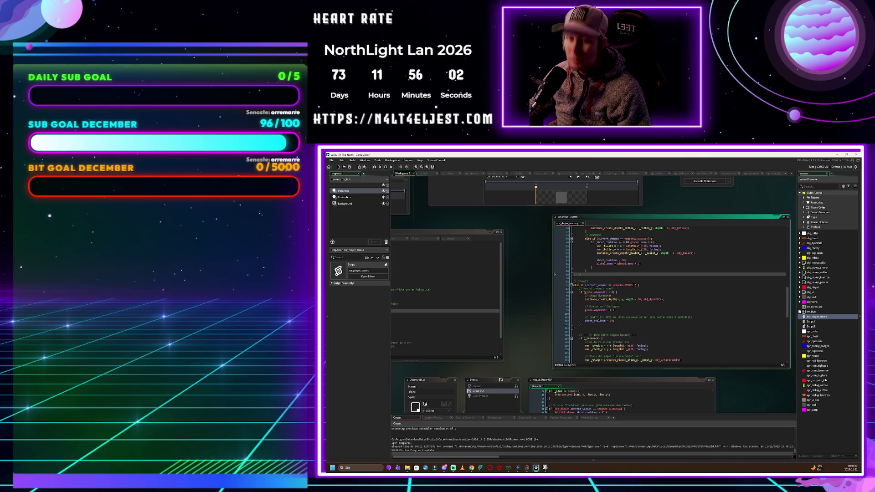
key(ctrl+End)
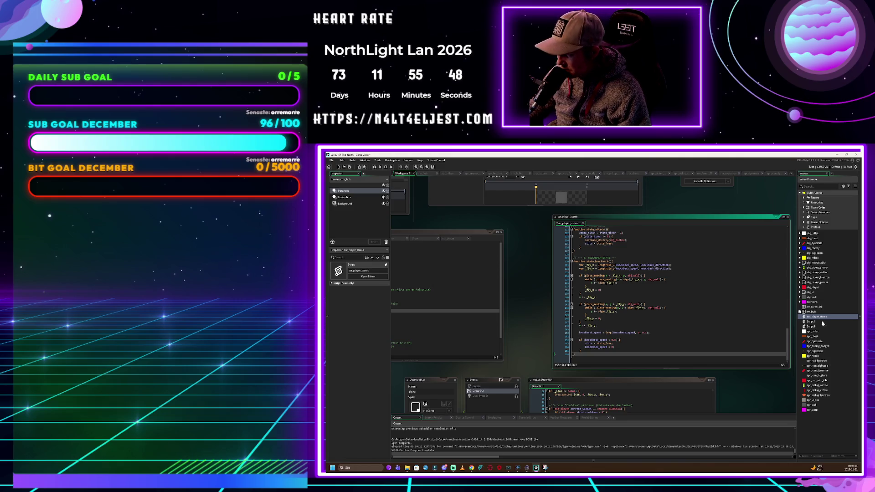
double_click(817, 288)
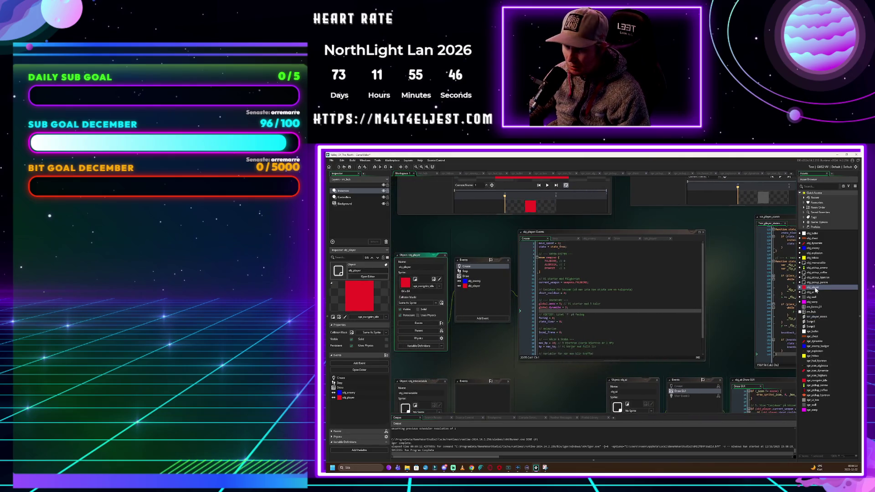
scroll(611, 299, down, 1)
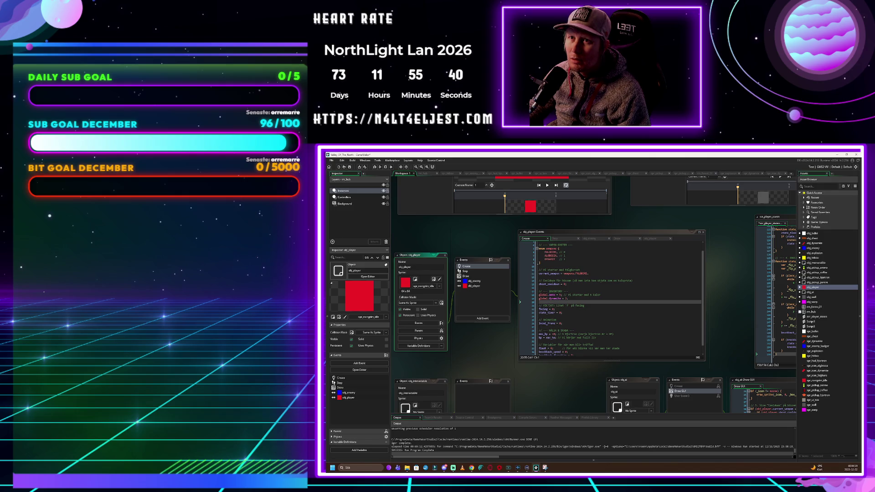
key(F5)
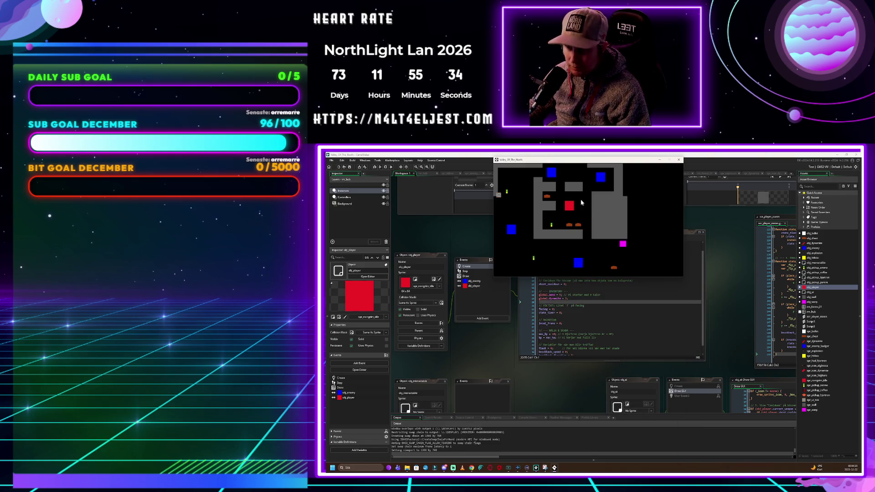
Shift the game window down, switch to the Dynamit weapon and walk right
drag(577, 162, 578, 257)
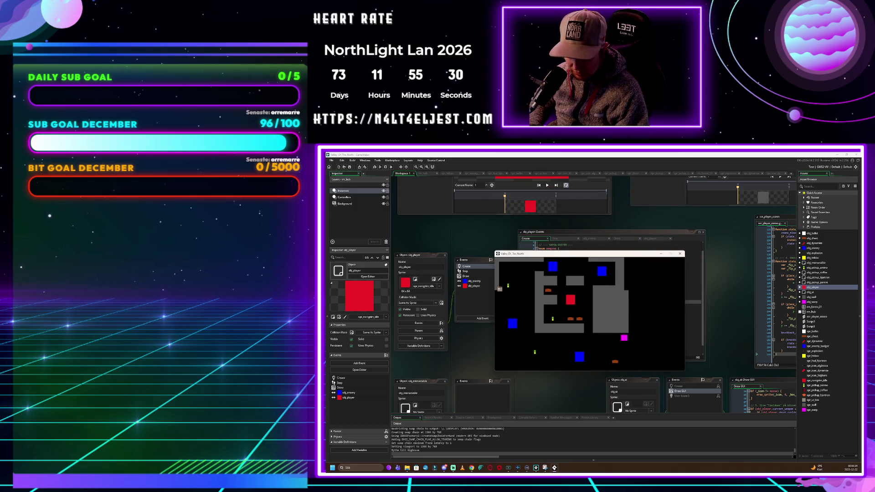
key(2)
key(d)
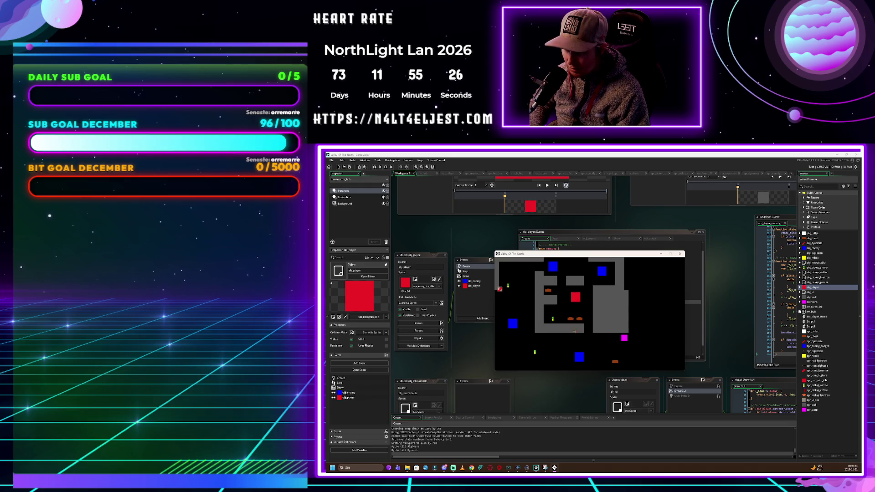
key(d)
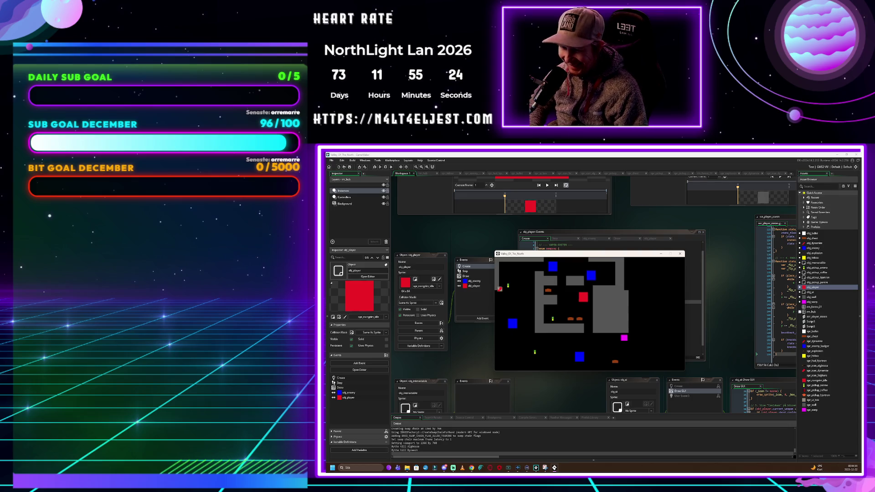
Swap back to Algbossa, walk down, then reselect Dynamit and walk left
key(1)
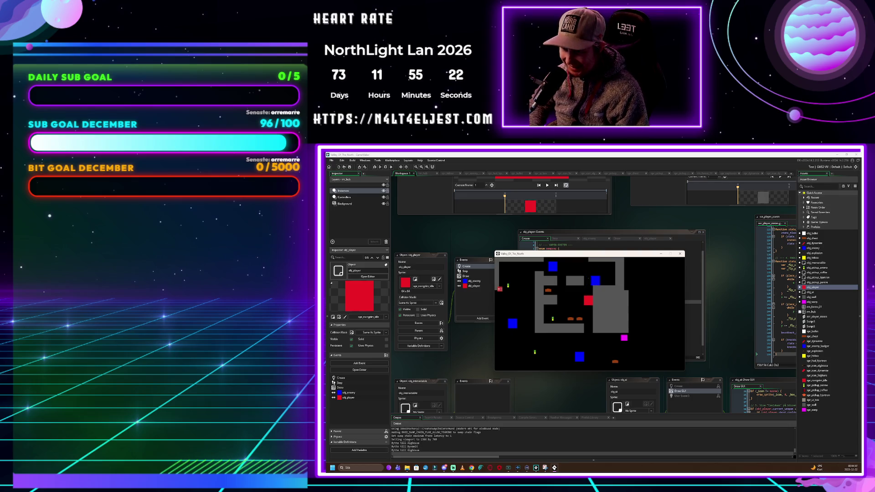
key(s)
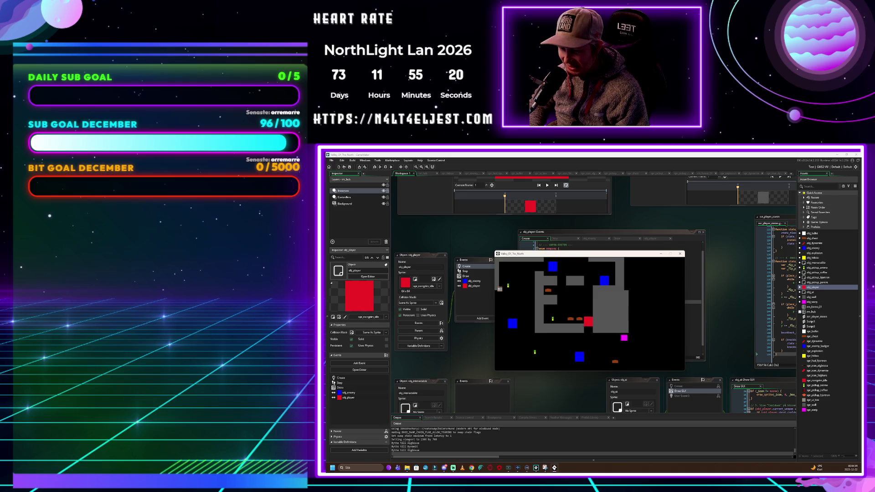
key(s)
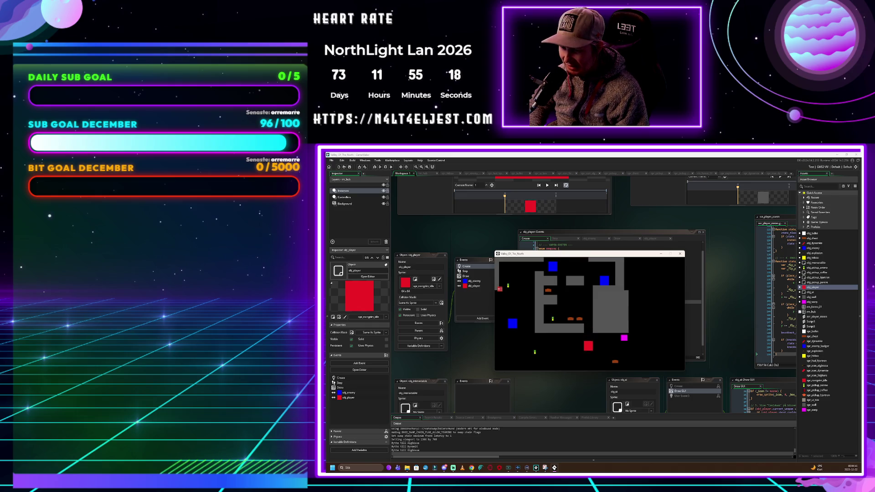
key(2)
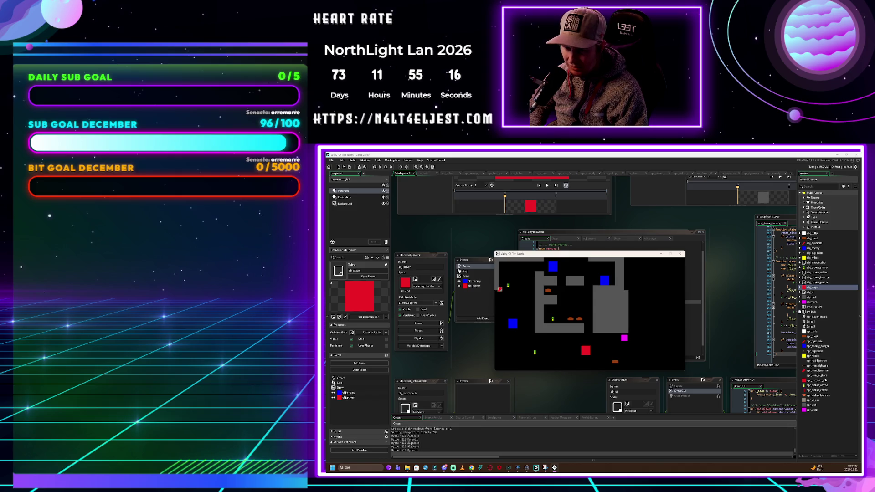
key(a)
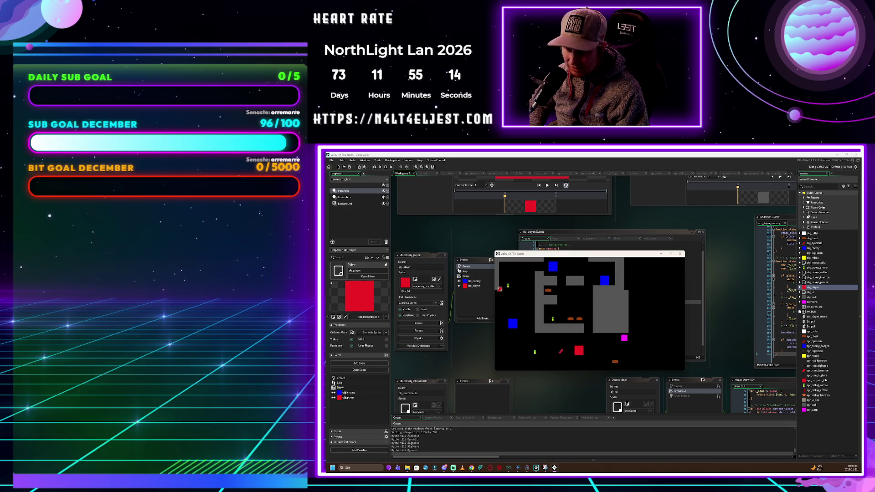
key(a)
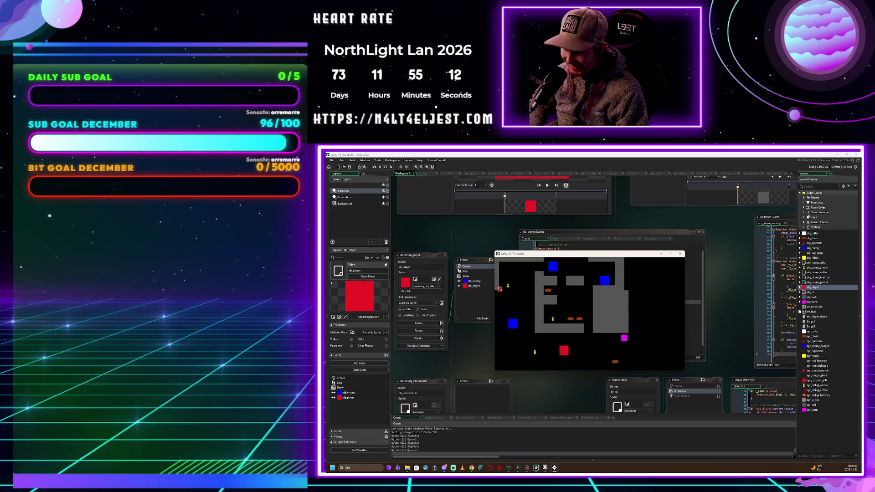
Walk the player right and up into the magenta warp
key(d)
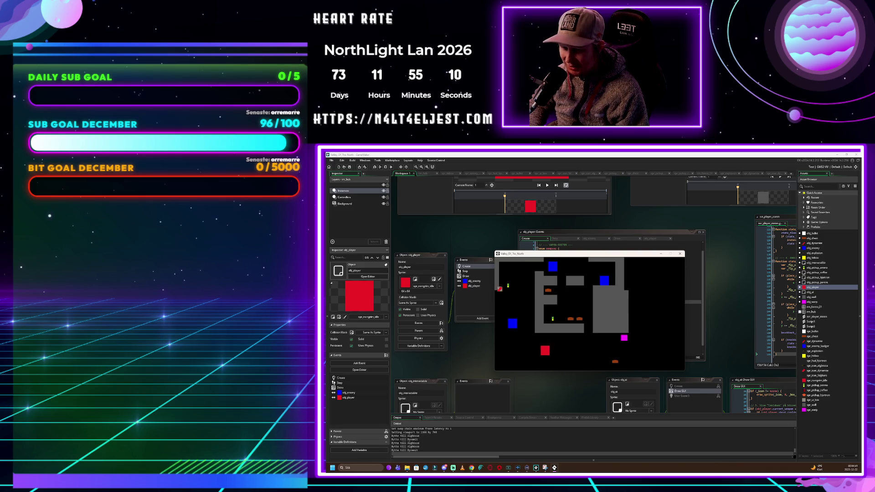
key(s)
key(d)
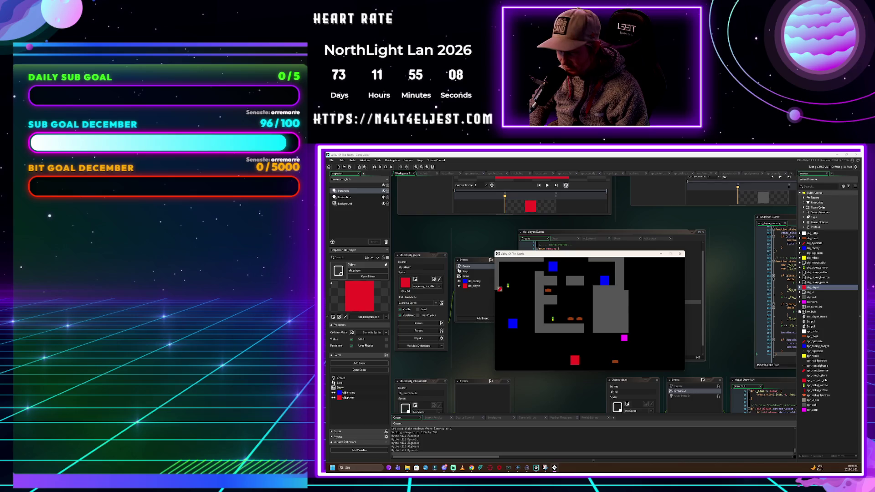
key(w)
key(d)
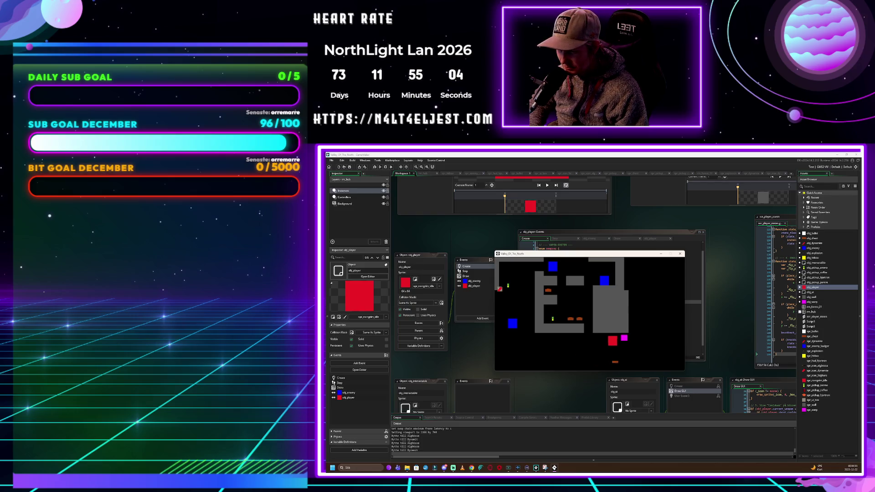
Roam the new room toward the lower right and destroy the blue enemy there
key(s)
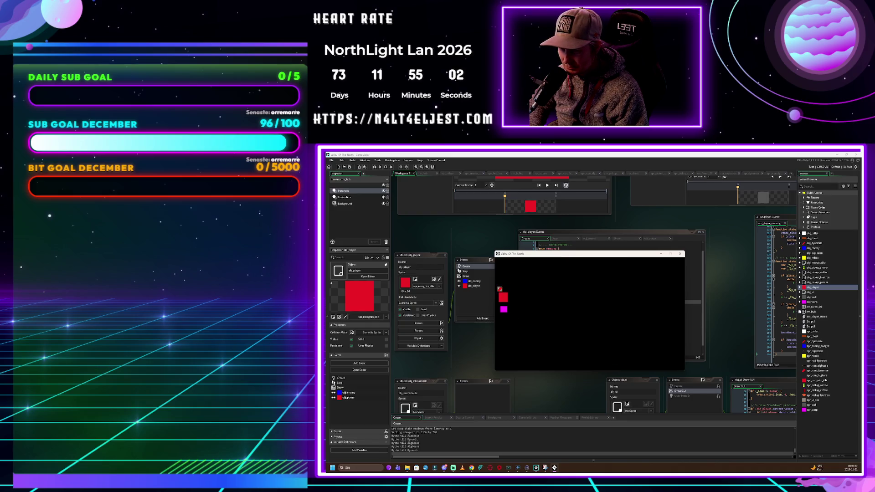
key(d)
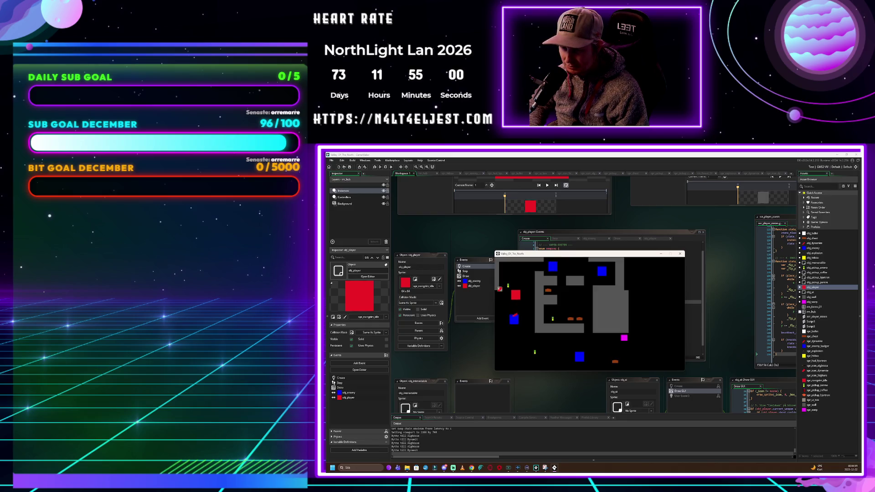
key(s)
key(a)
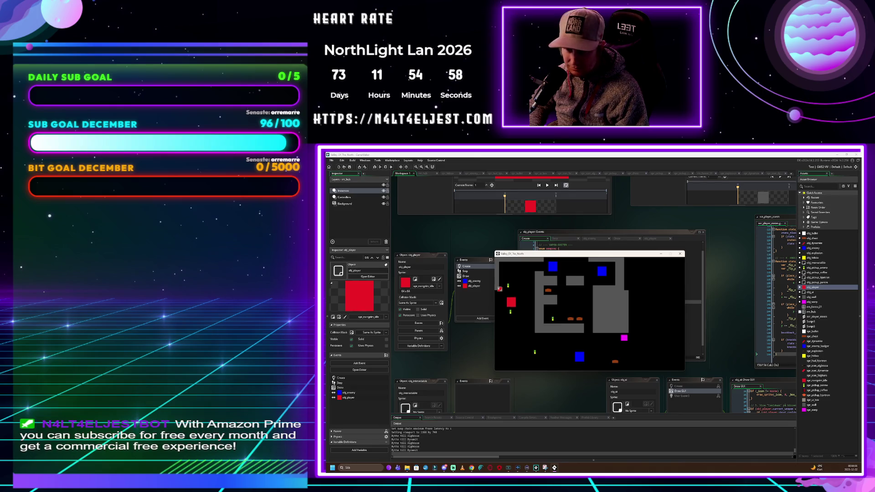
key(w)
key(w)
key(d)
key(s)
key(s)
key(d)
key(s)
key(d)
key(d)
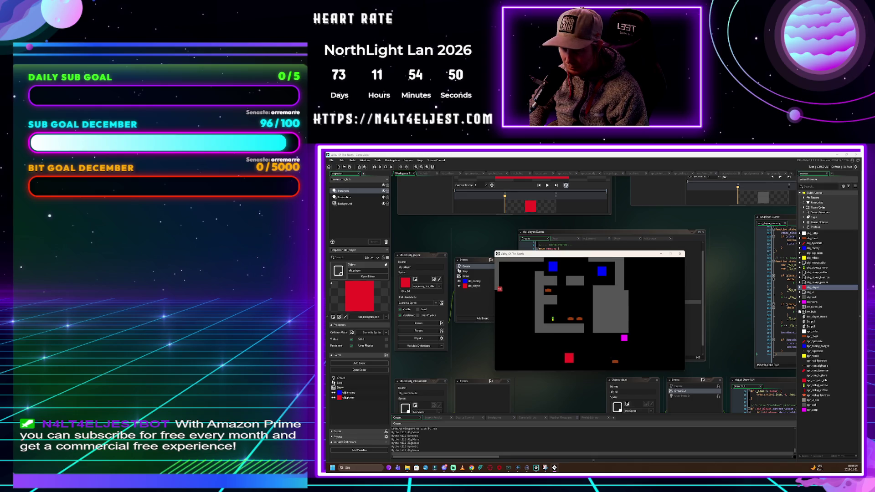
Enter the warp into the next room and destroy the blue enemy above
key(d)
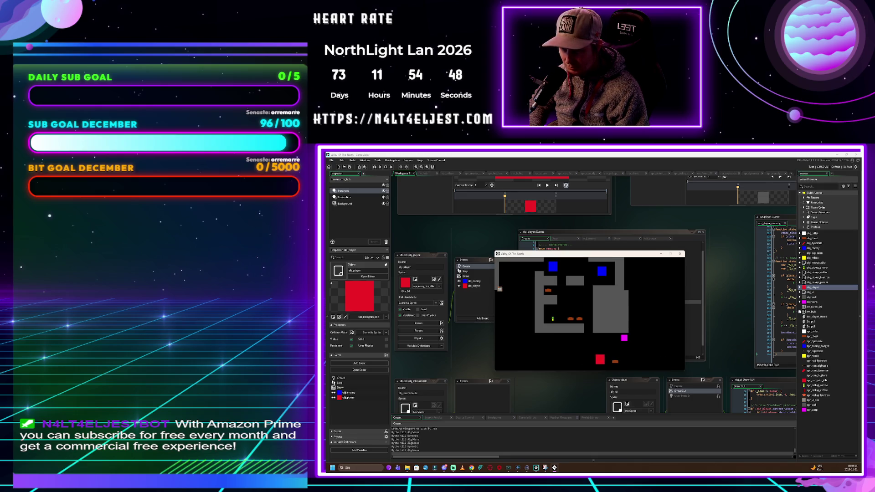
key(w)
key(s)
key(w)
key(d)
key(s)
key(w)
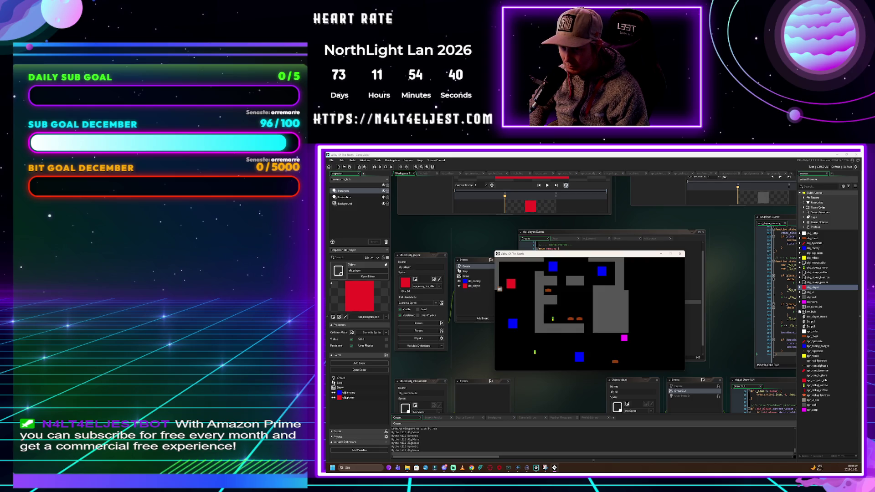
Follow the top corridor, take out the blue enemy, then move down into the grey-walled area
key(d)
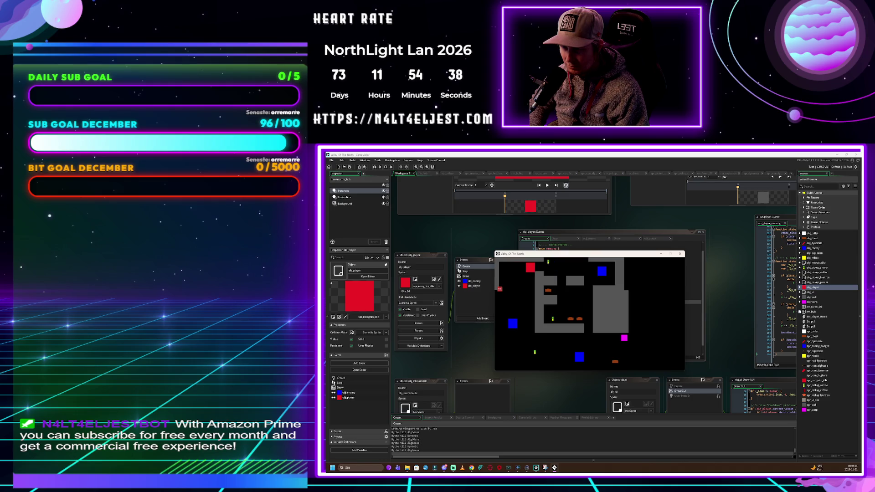
key(d)
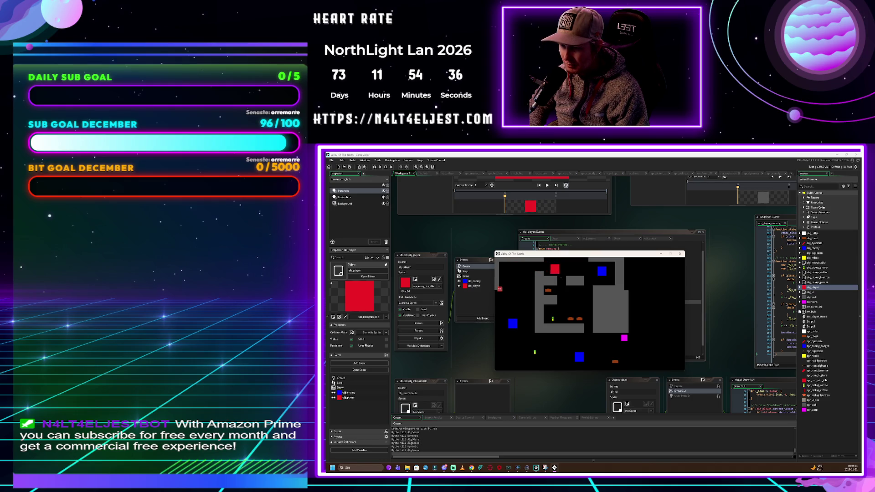
key(Left)
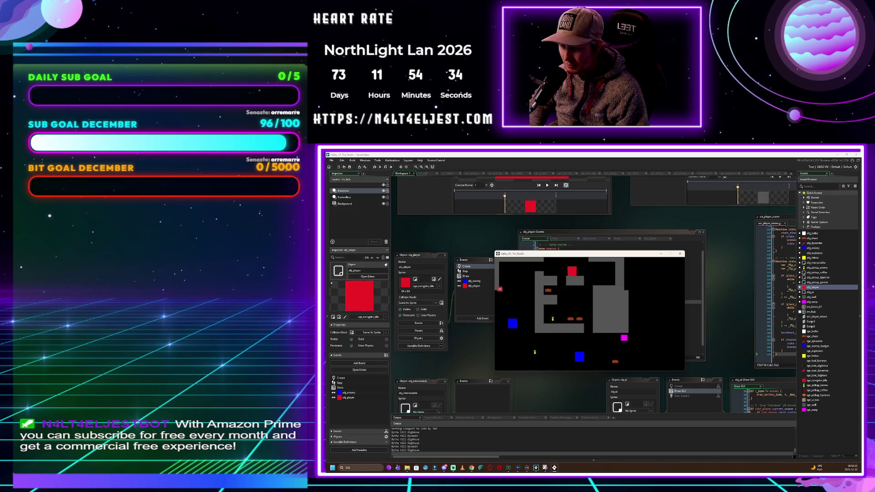
key(Down)
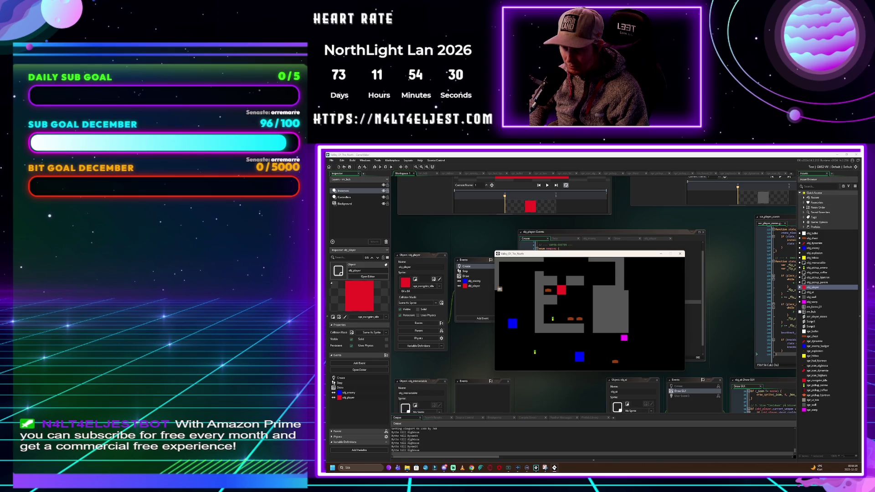
key(Left)
key(Right)
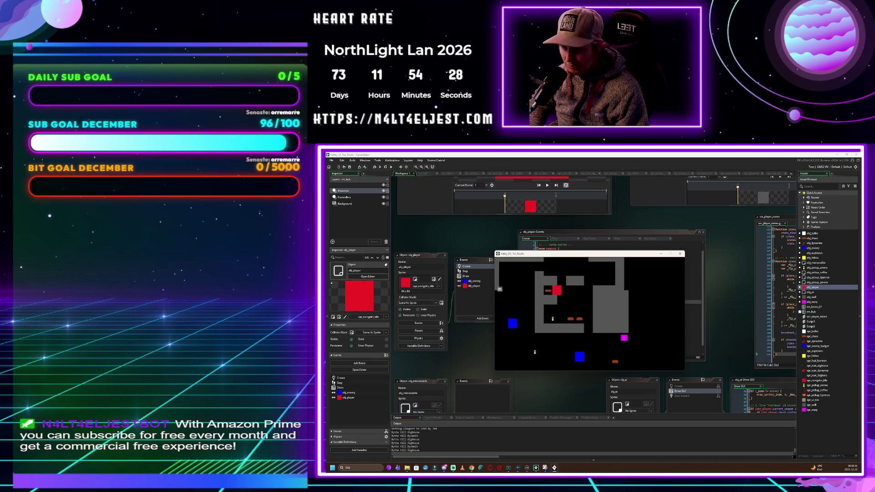
key(Down)
key(Right)
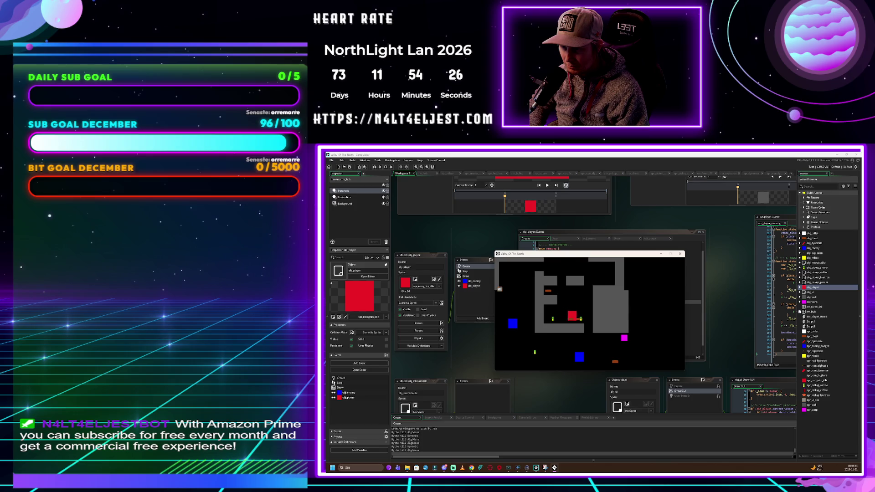
key(Left)
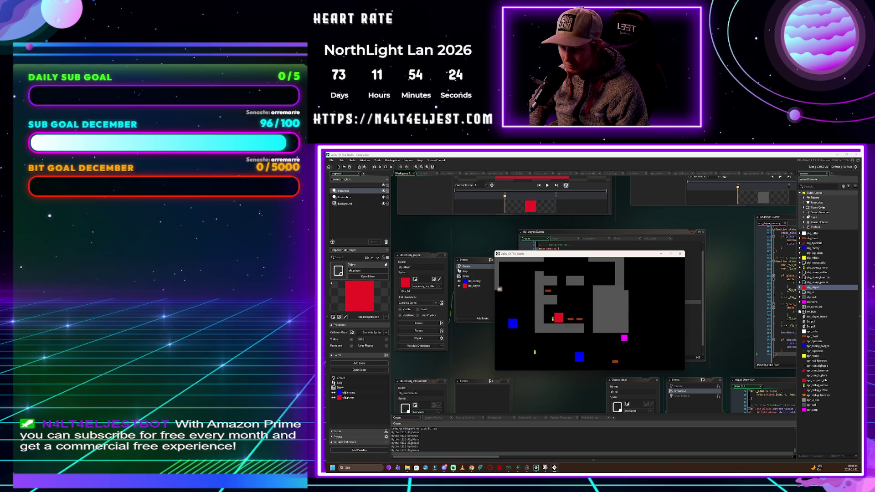
Close the running game window to return to obj_player's event code
key(alt+Tab)
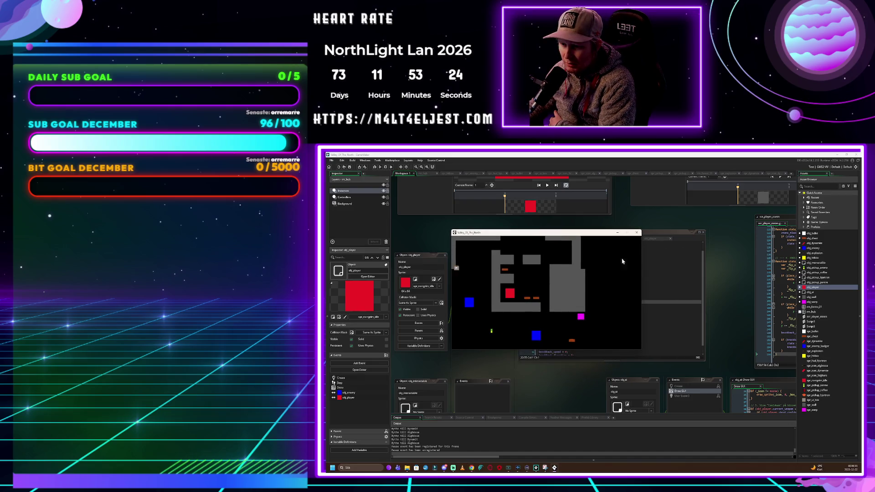
click(637, 232)
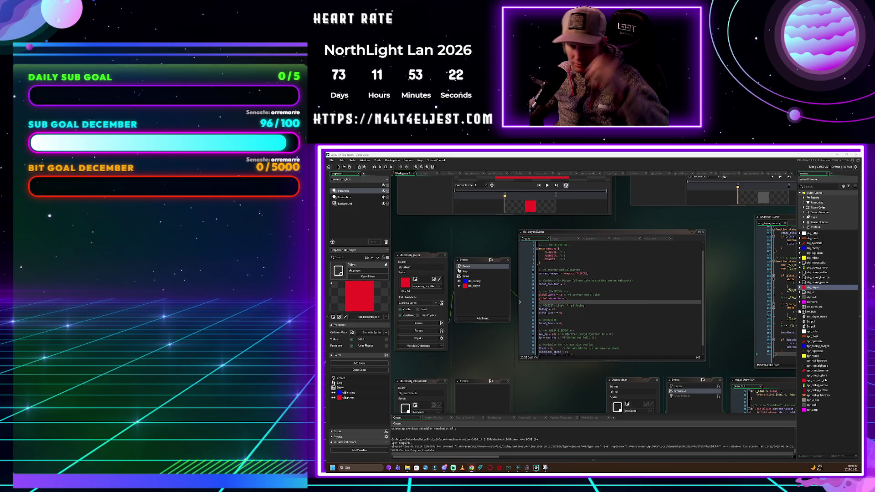
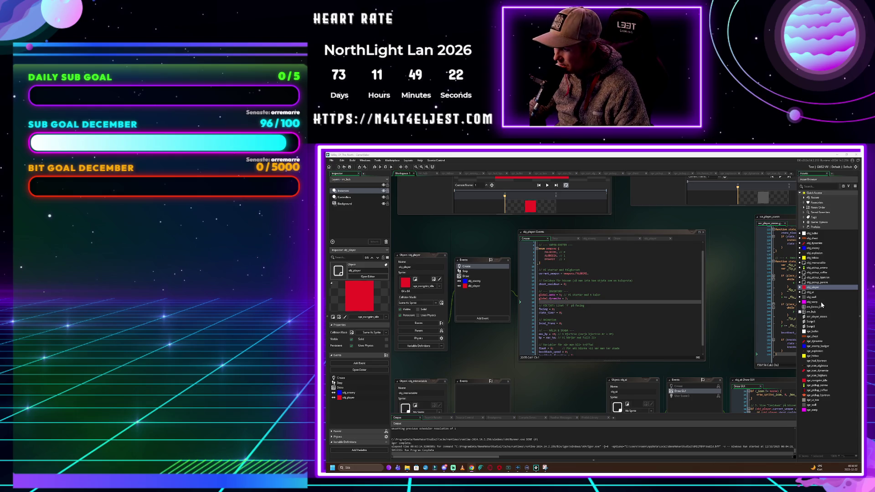
Open obj_dynamite from the Asset Browser to view its events, Alarm 0 code and sprite
click(826, 282)
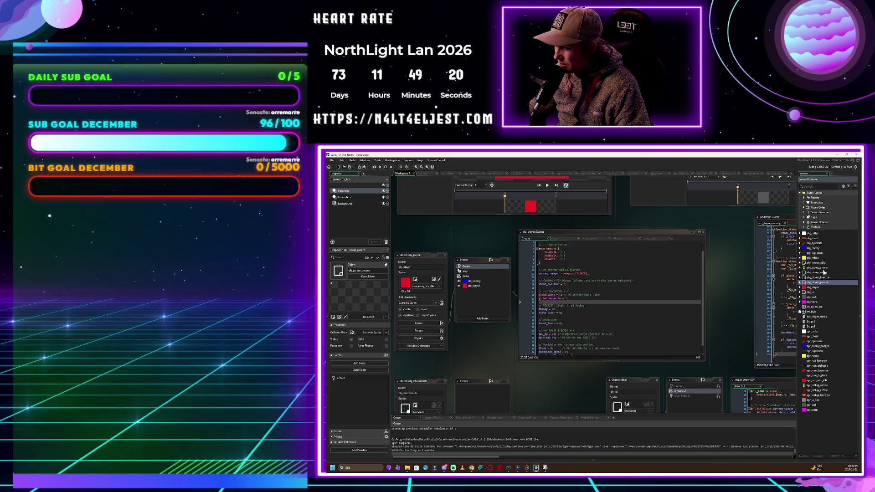
click(823, 254)
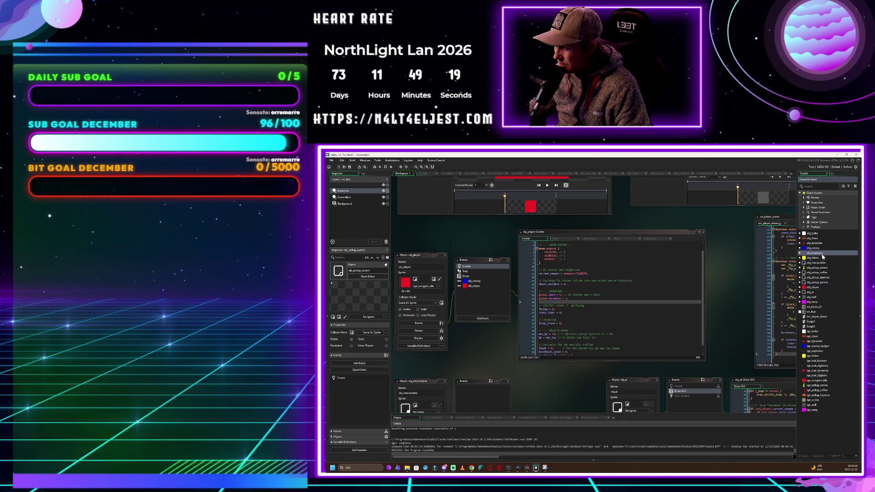
click(822, 244)
double_click(822, 244)
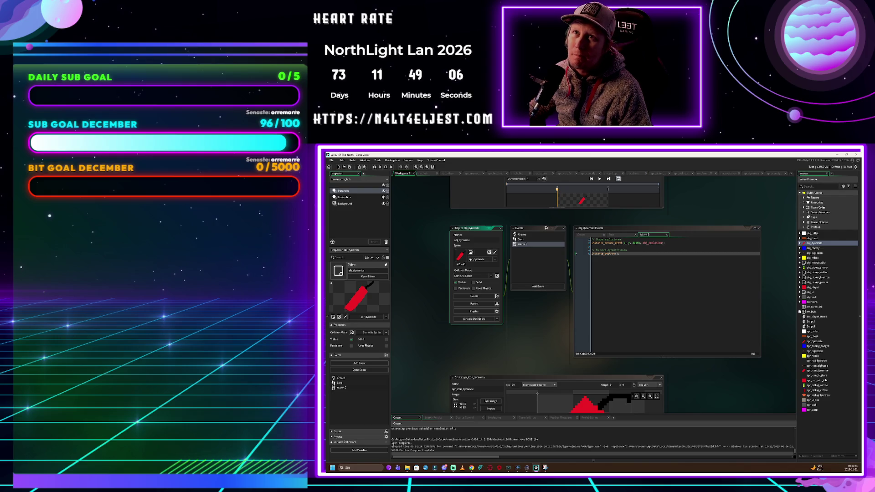
Replace the Create event code with the new version and delete the 'direction = obj_player.facing' line
click(531, 235)
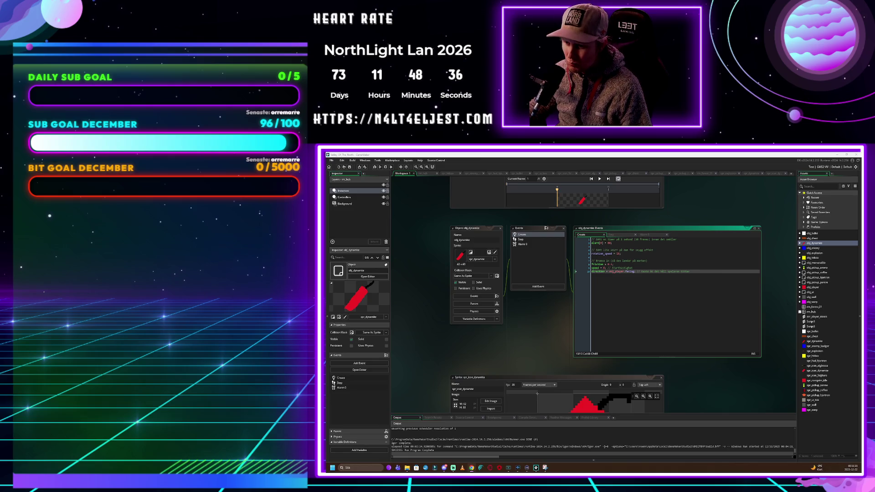
drag(592, 272, 584, 235)
text(// 1. Sätt timern på 4 sekunder // (60 frames * 4 sekunder = 240) alarm[0] = 240;  // 2. Ingen rörelse! Den ska ligga stilla. speed = 0;)
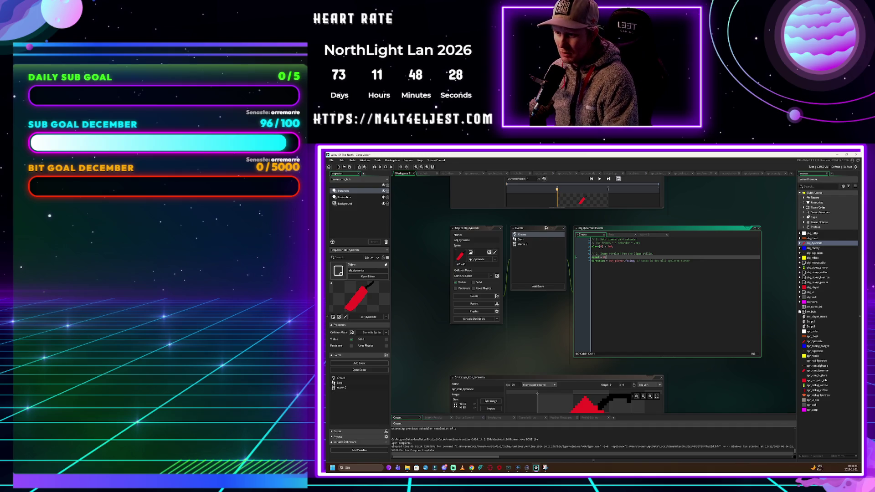
key(Down)
key(shift+End)
key(Delete)
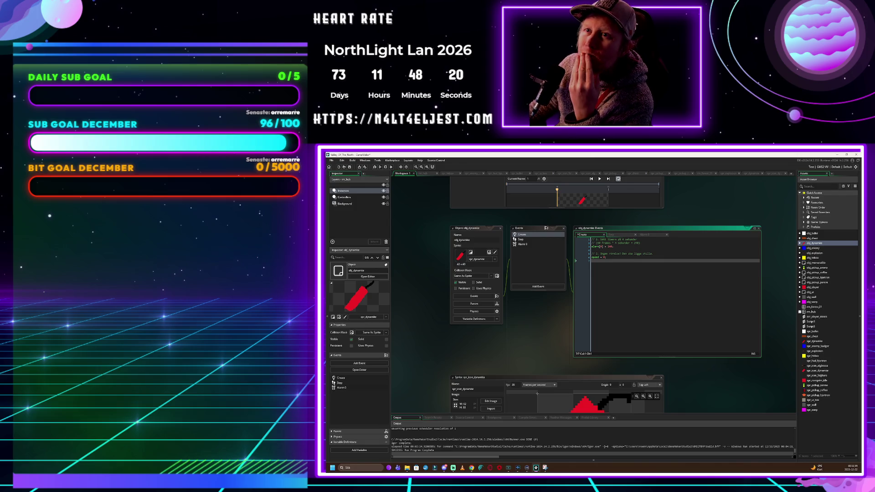
Delete the single rotation line from obj_dynamite's Step event, leaving it empty
click(536, 240)
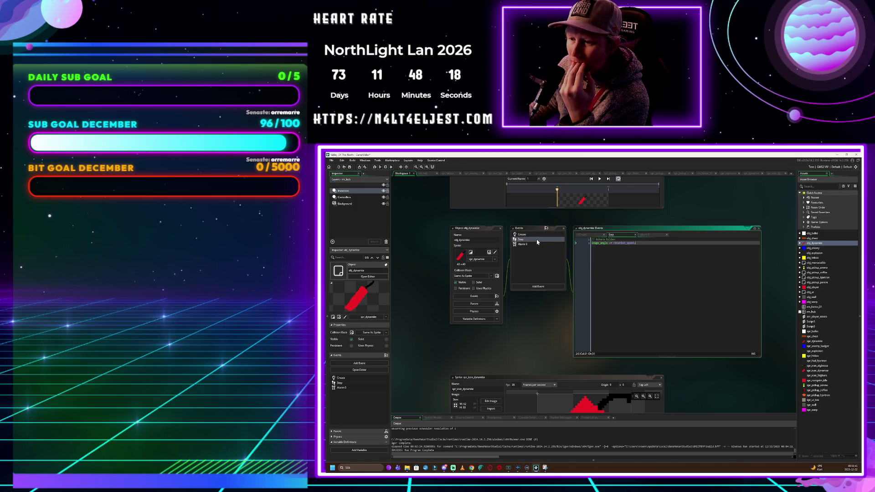
click(637, 243)
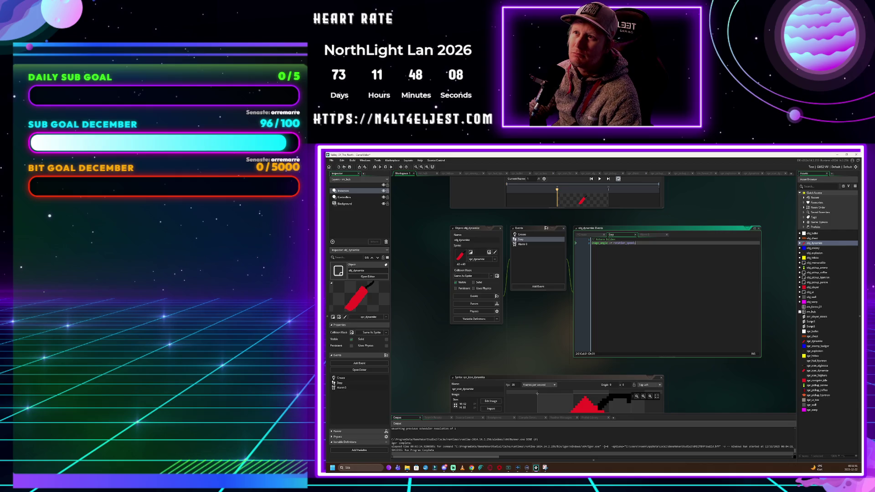
key(ctrl+a)
key(BackSpace)
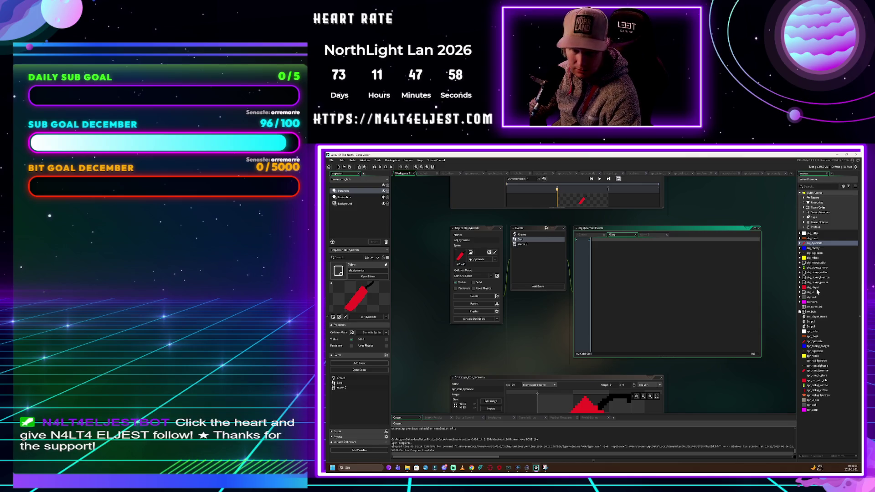
click(822, 318)
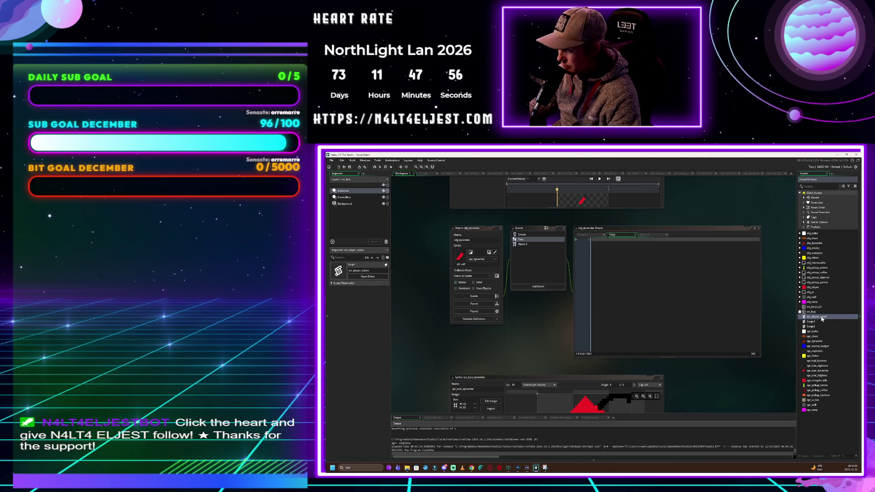
Open scr_player_states, scroll to the dynamite branch and select the old throwing code block
double_click(823, 317)
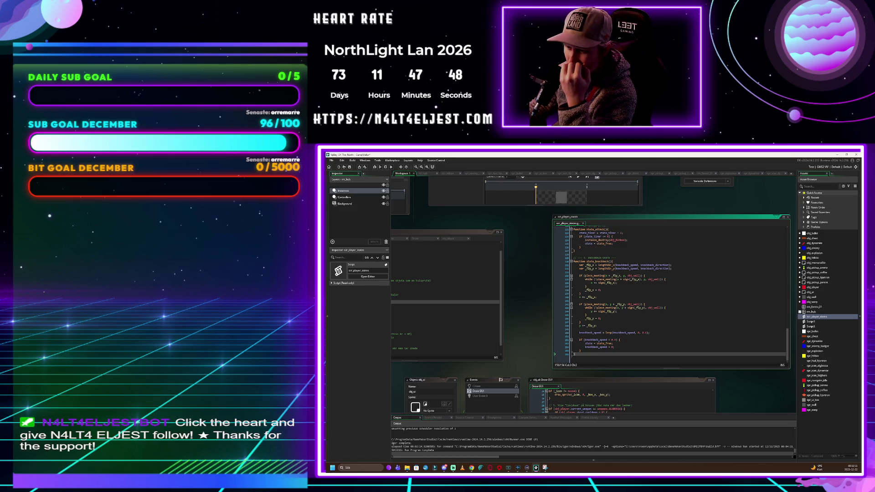
scroll(671, 292, up, 5)
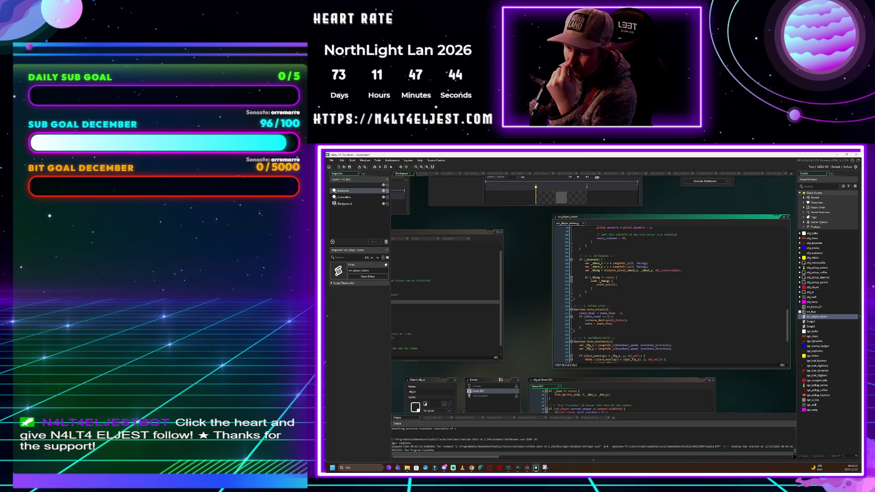
scroll(670, 292, down, 1)
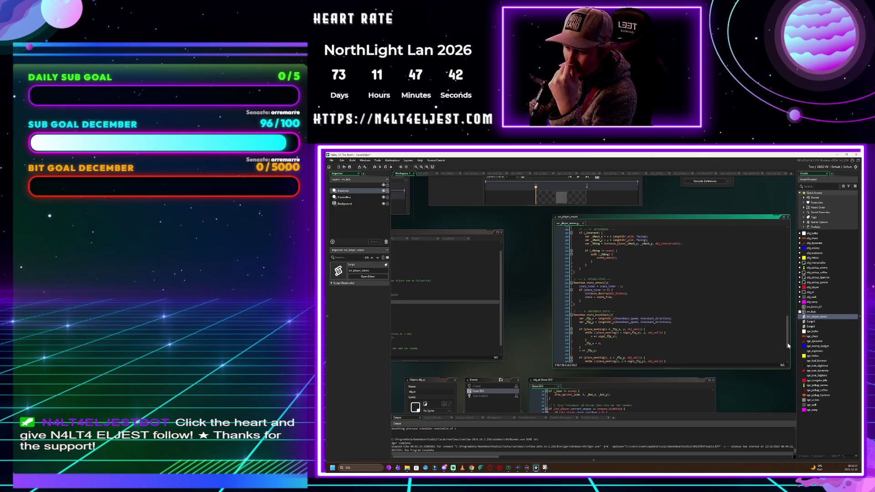
mouse_move(789, 337)
mouse_down()
mouse_move(791, 360)
mouse_move(788, 329)
mouse_up()
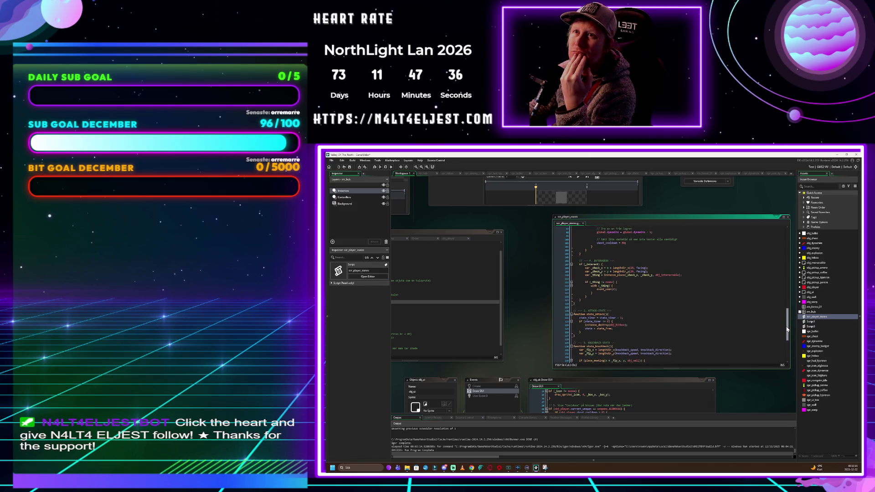
drag(788, 329, 784, 320)
scroll(784, 317, up, 2)
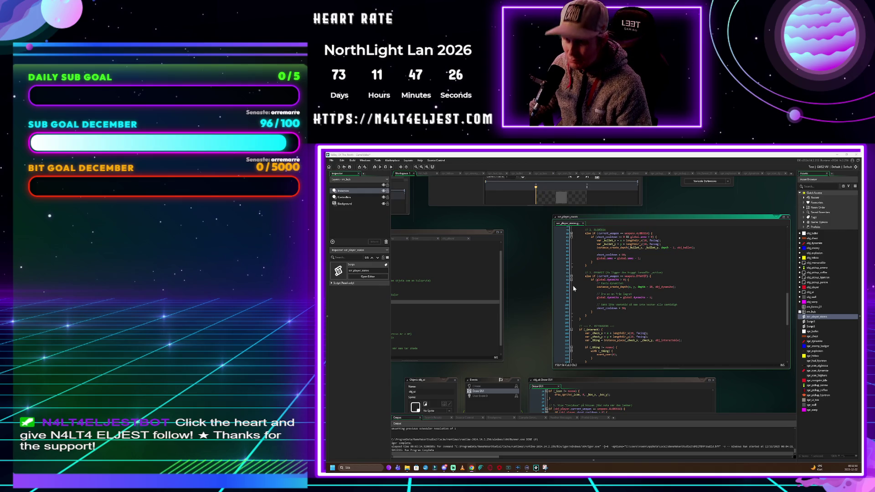
drag(593, 315, 561, 275)
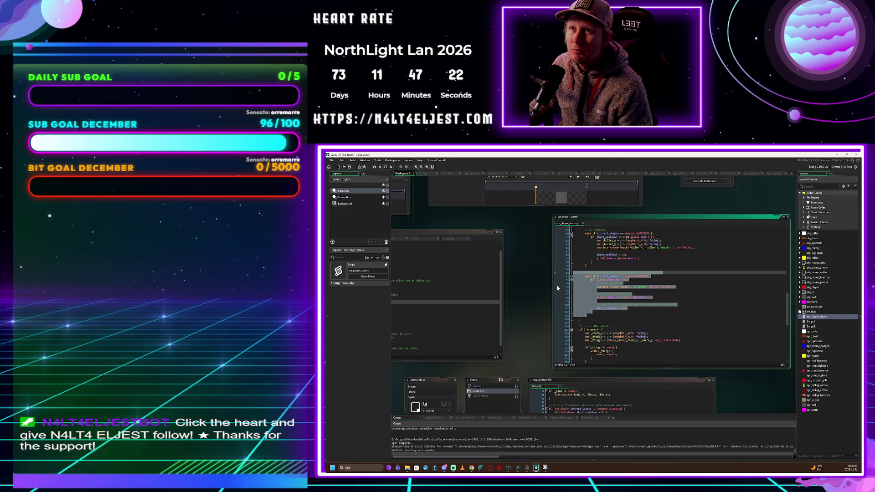
Paste the new lengthdir-offset dynamite block over the old one and run the game with F5
key(ctrl+v)
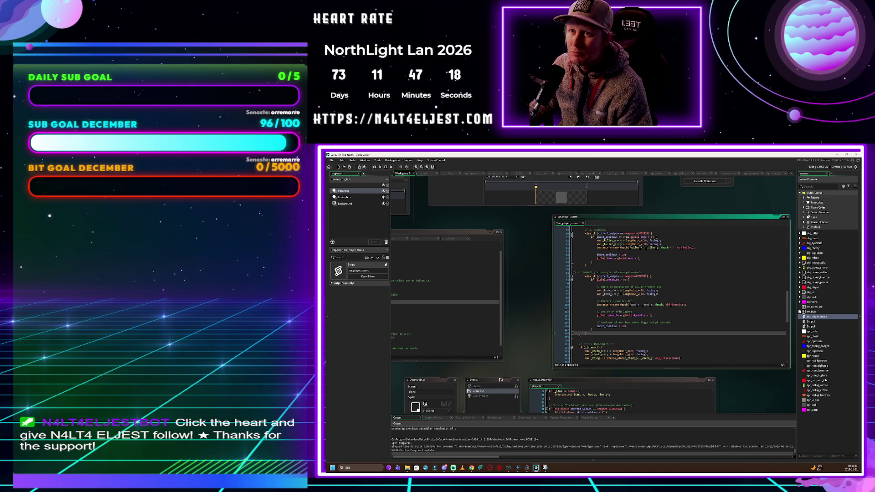
click(531, 253)
key(F5)
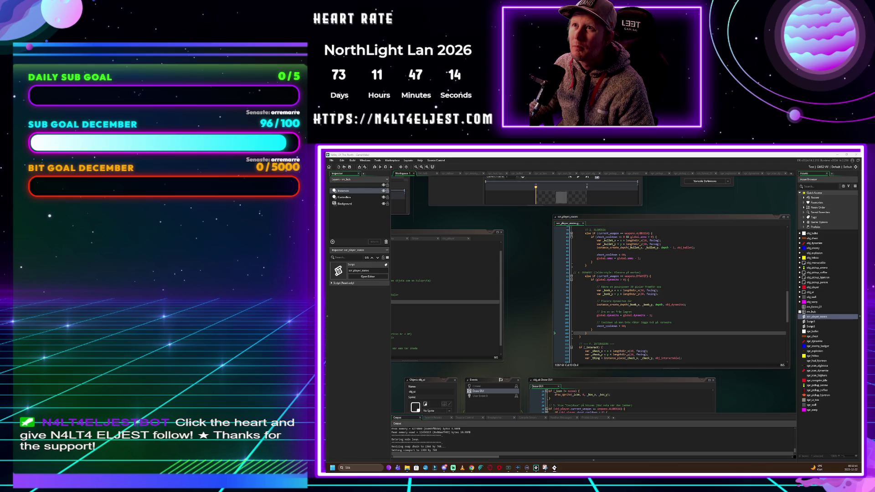
Switch the weapon to Dynamit and move the player around the level, picking up an orange item
key(1)
key(2)
key(d)
key(a)
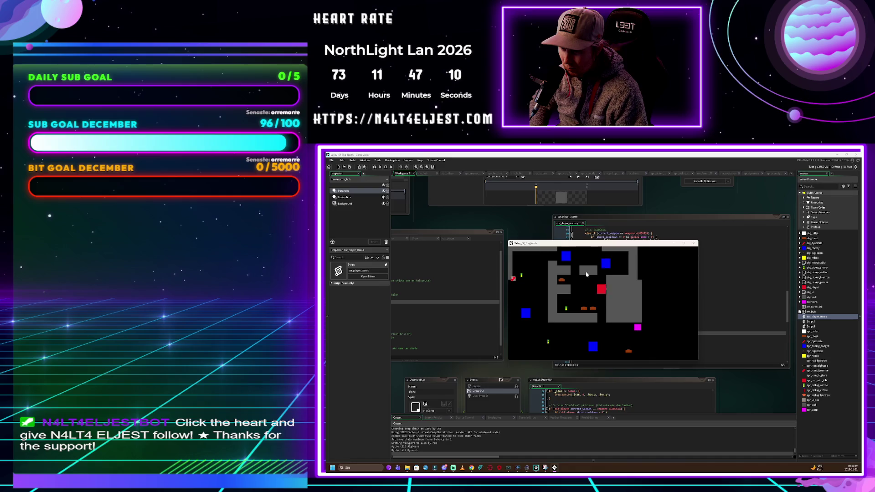
key(s)
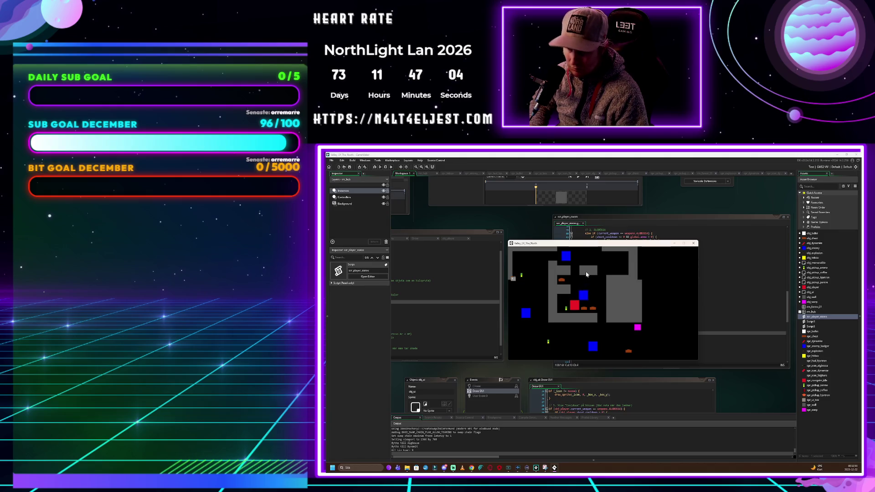
key(q)
key(d)
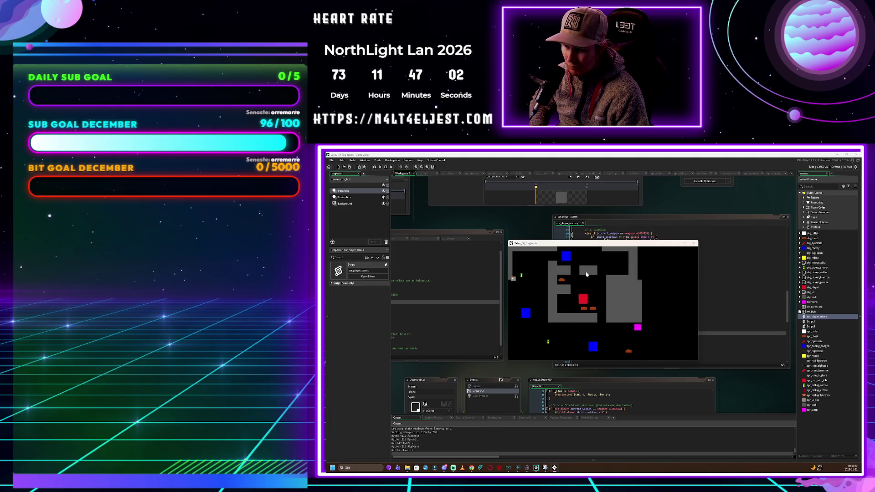
key(s)
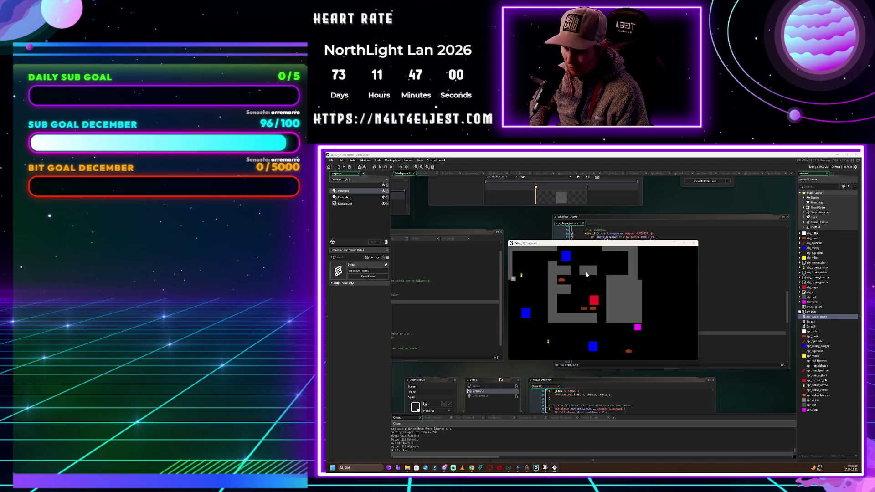
key(w)
key(a)
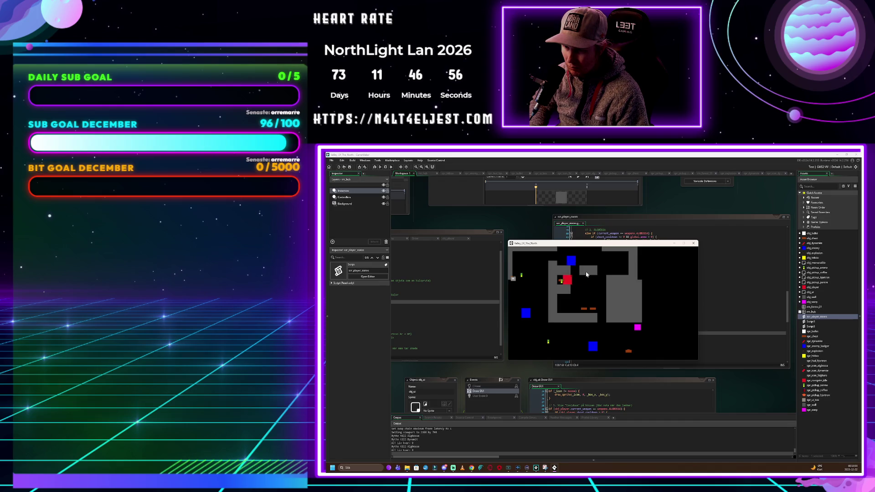
key(d)
key(s)
Plant a dynamite, move away from it and attack the nearby blue enemy
key(d)
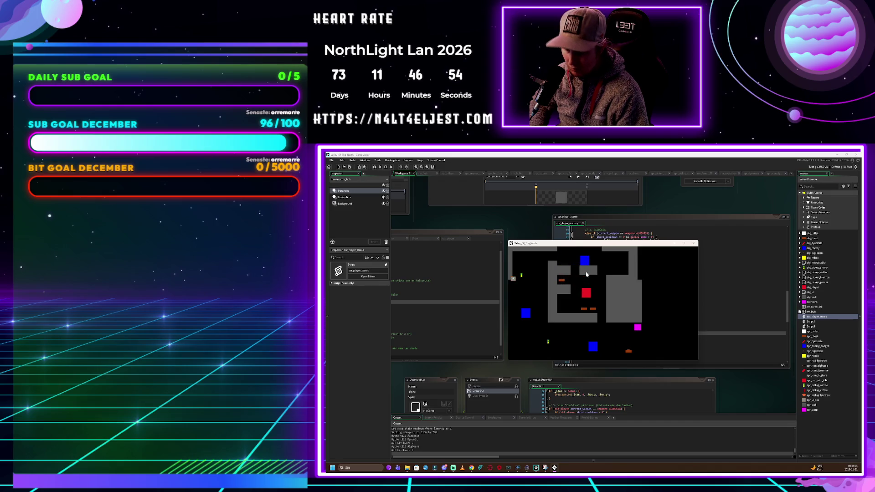
key(s)
key(a)
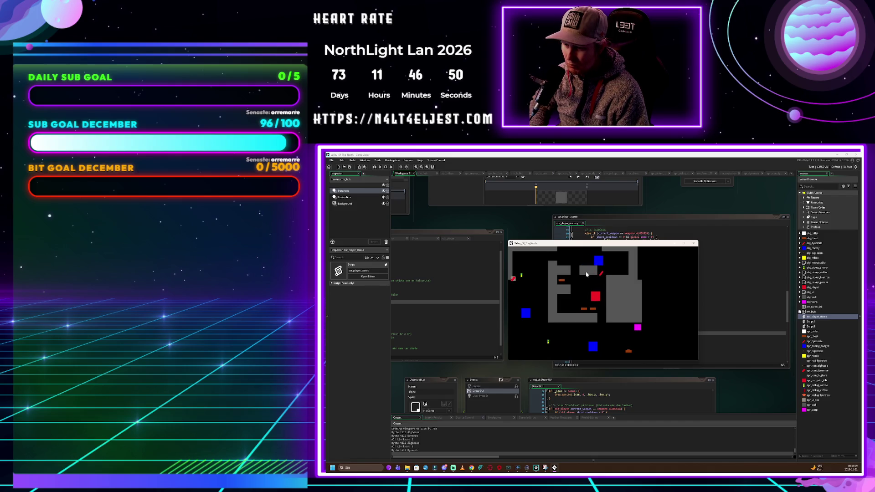
key(d)
key(w)
key(w)
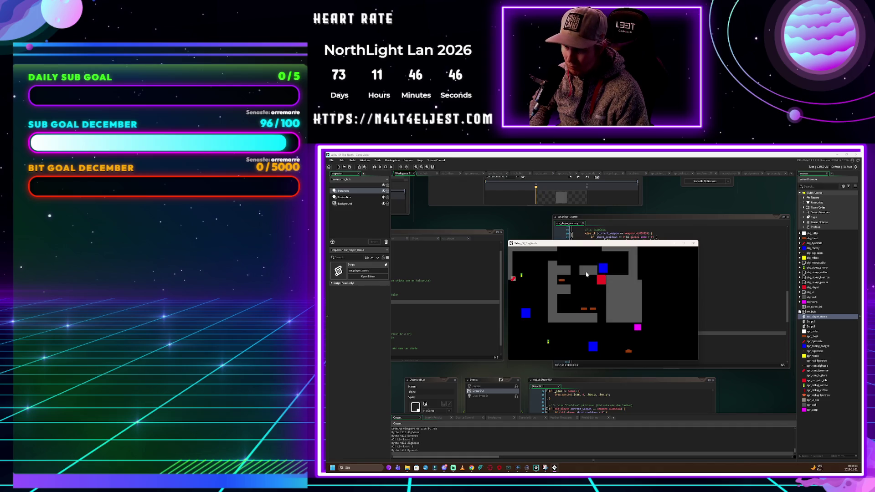
key(s)
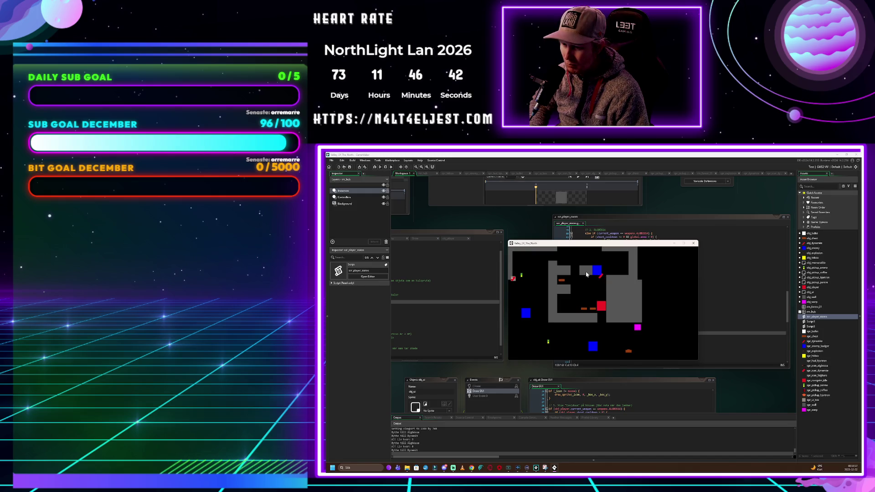
key(s)
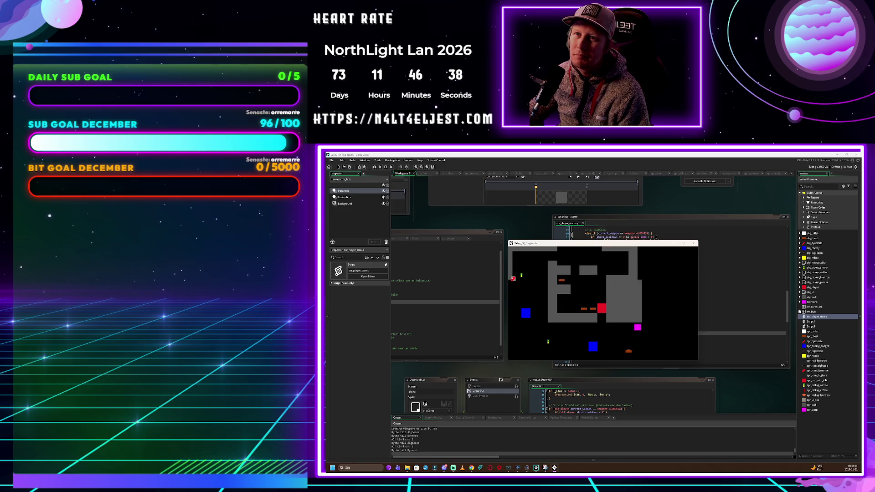
click(693, 243)
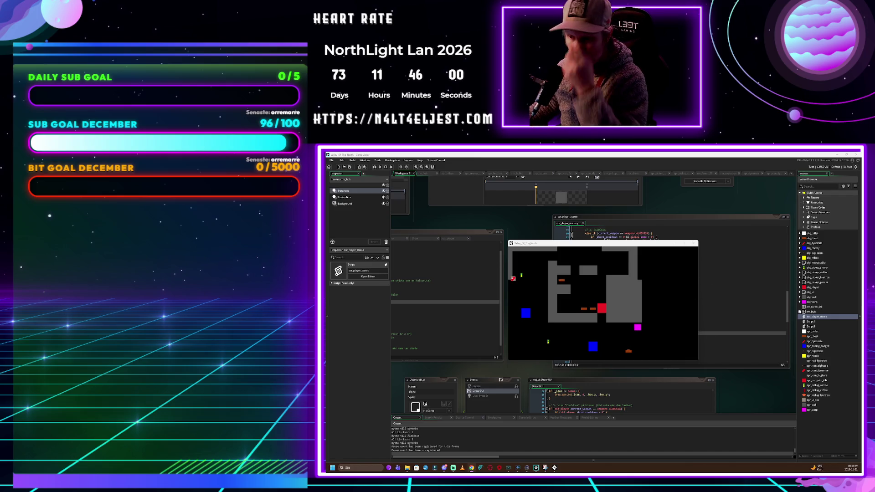
Close the running game window to end the playtest
click(694, 243)
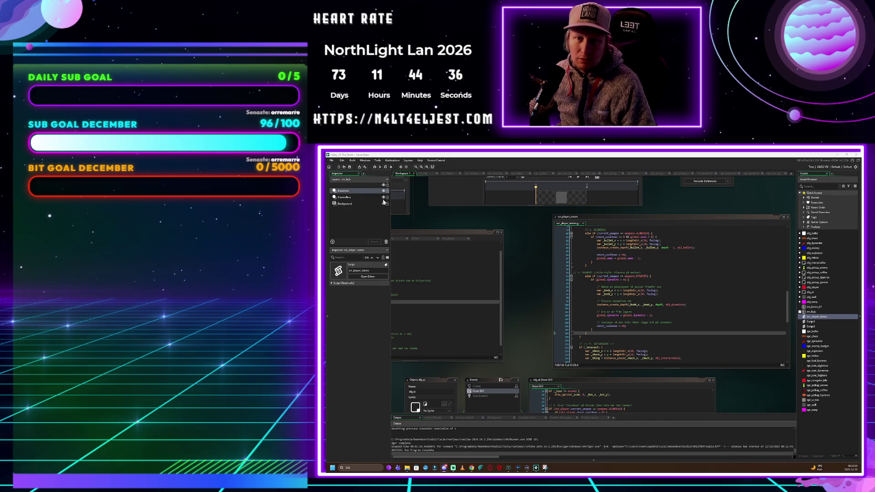
Save the project via the File menu, then quit GameMaker and confirm the exit
click(331, 161)
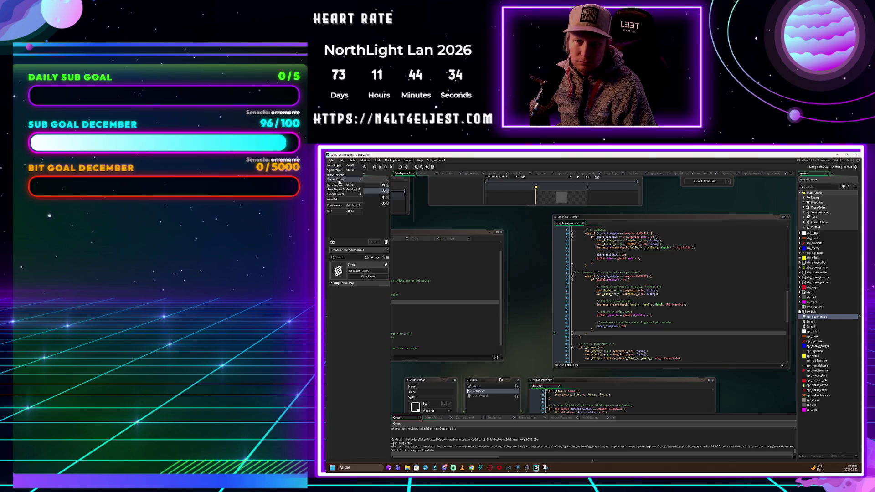
click(345, 186)
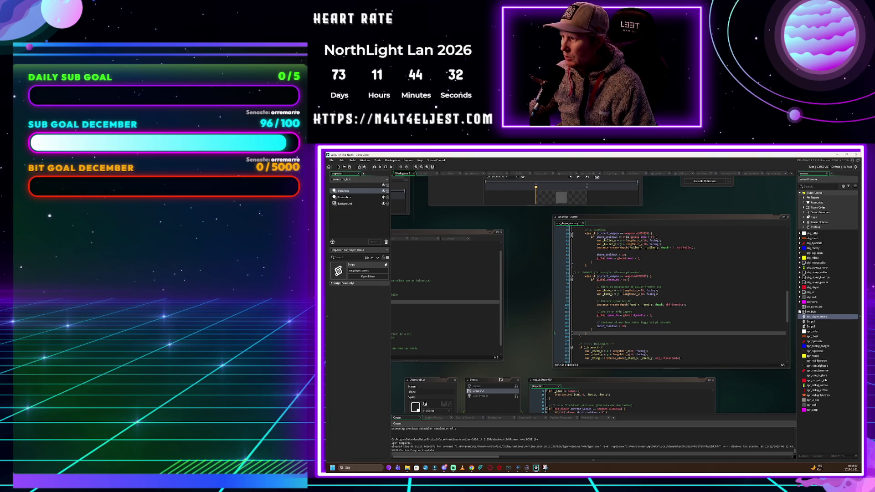
click(856, 155)
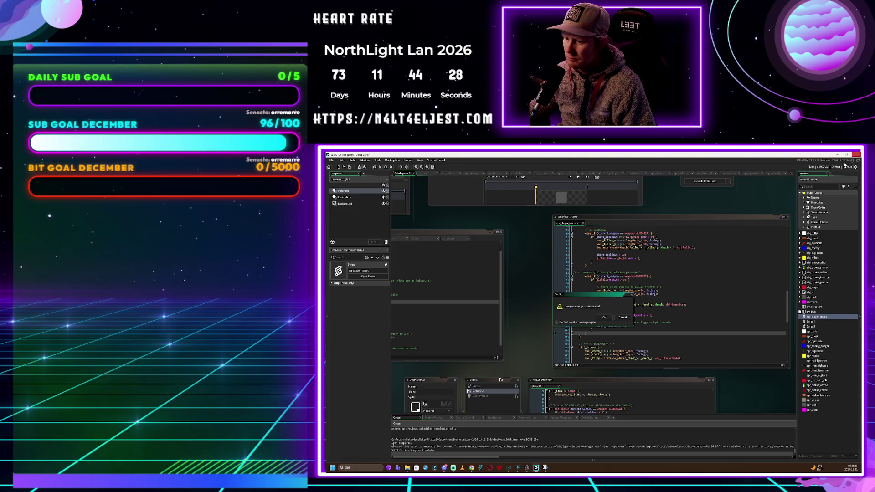
click(604, 318)
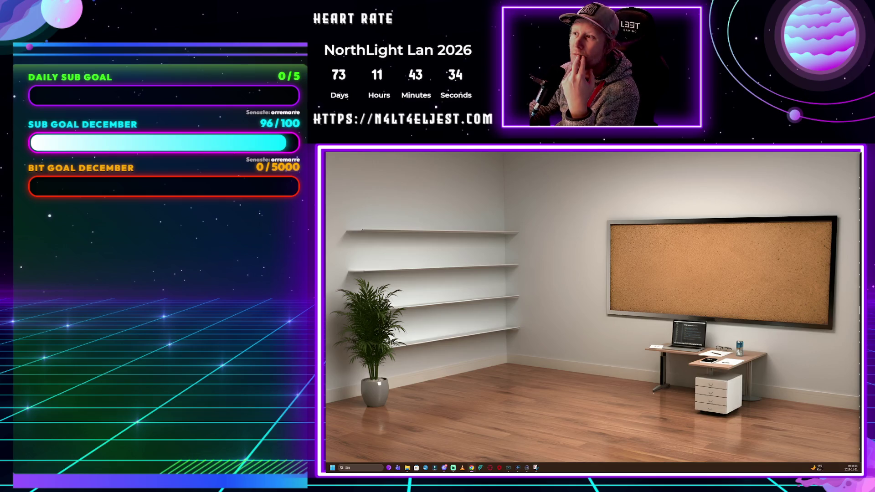
key(alt+Tab)
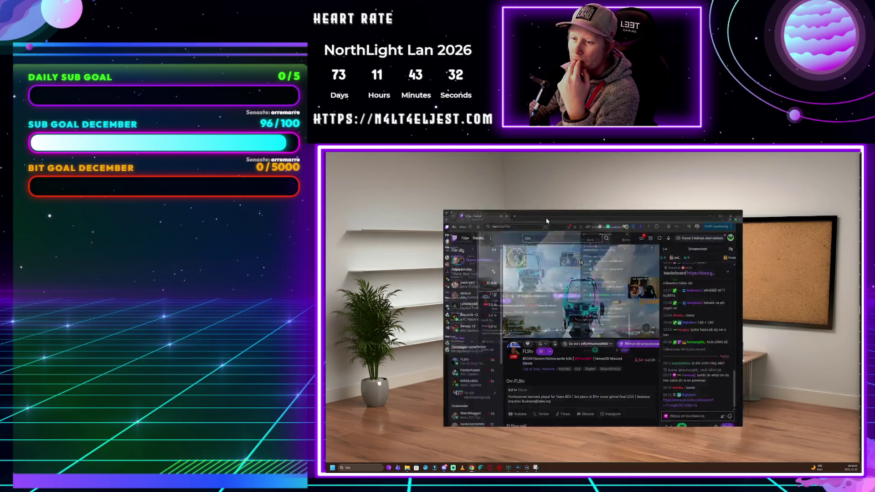
double_click(546, 220)
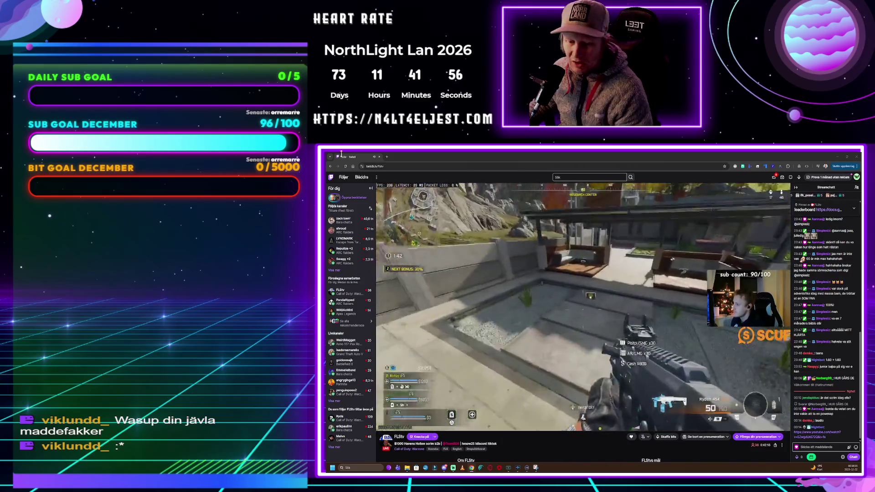
mouse_move(347, 428)
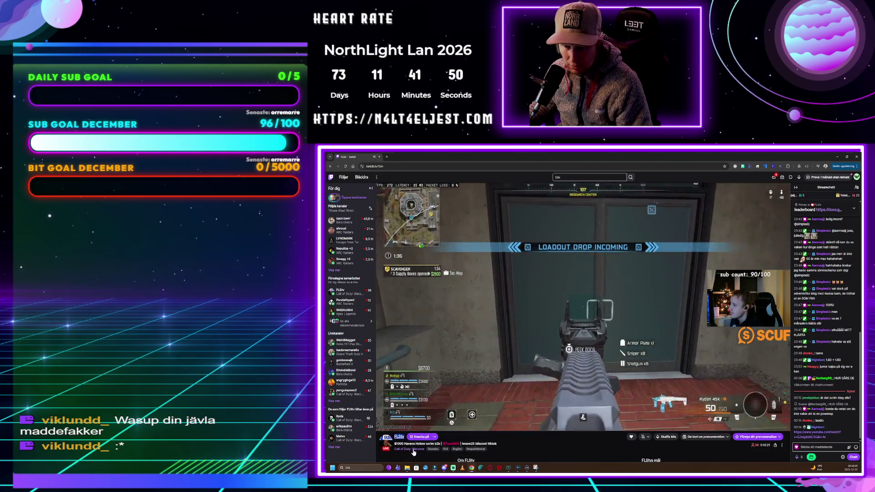
mouse_move(398, 346)
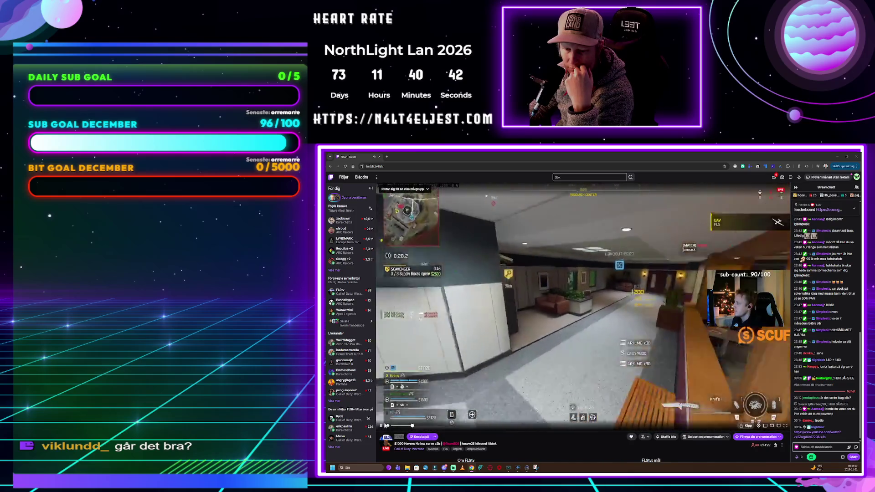
mouse_move(399, 428)
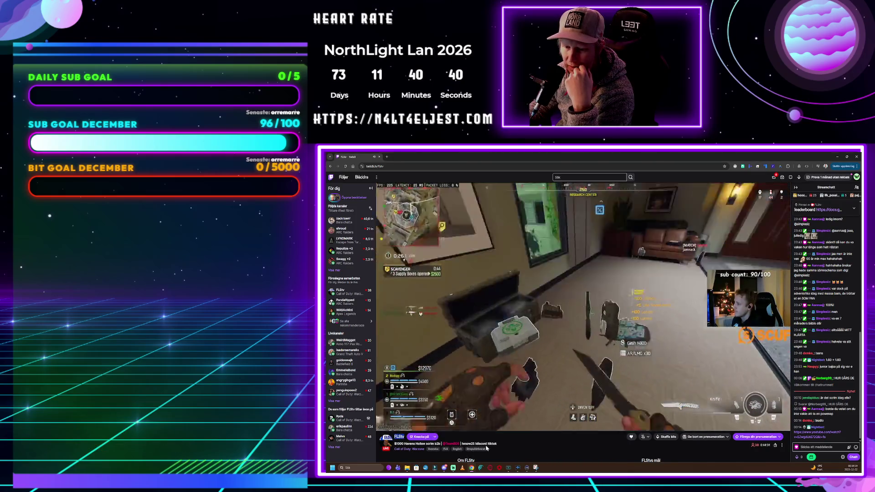